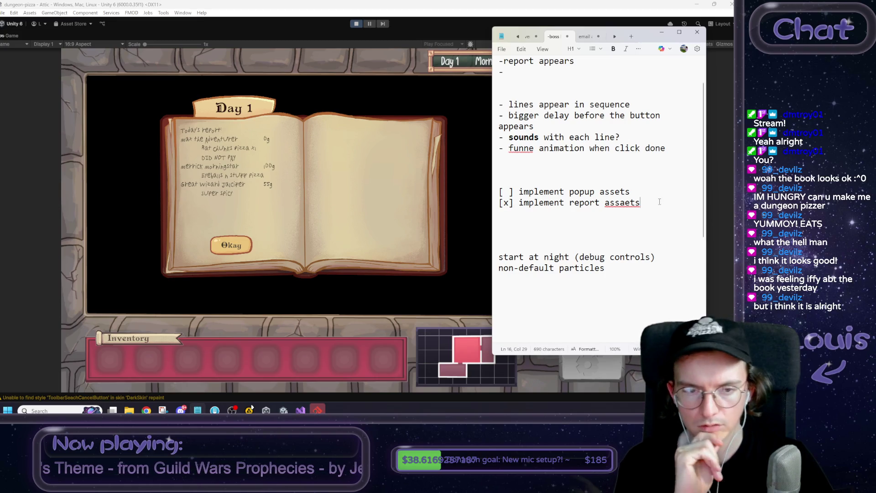
# Add '[ ] animate book slide in and out' and '[ ] new font' lines beneath the report assets item.
pyautogui.press('Return')
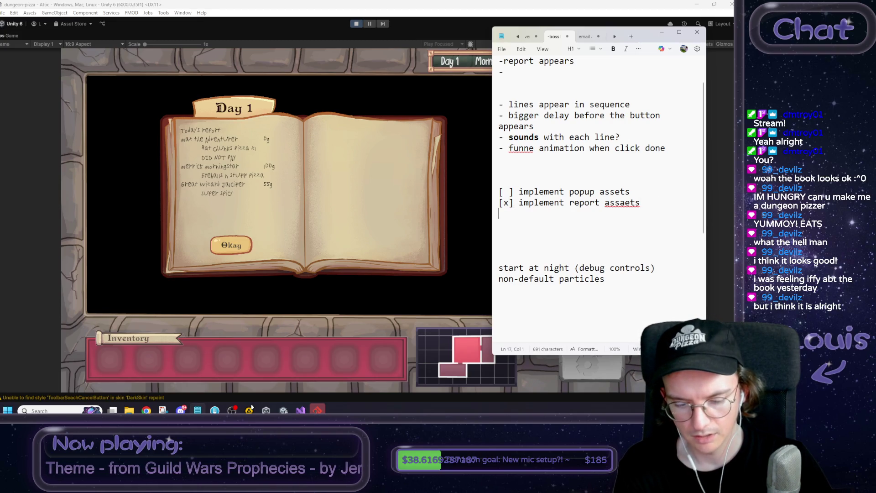
pyautogui.write('[ ] ')
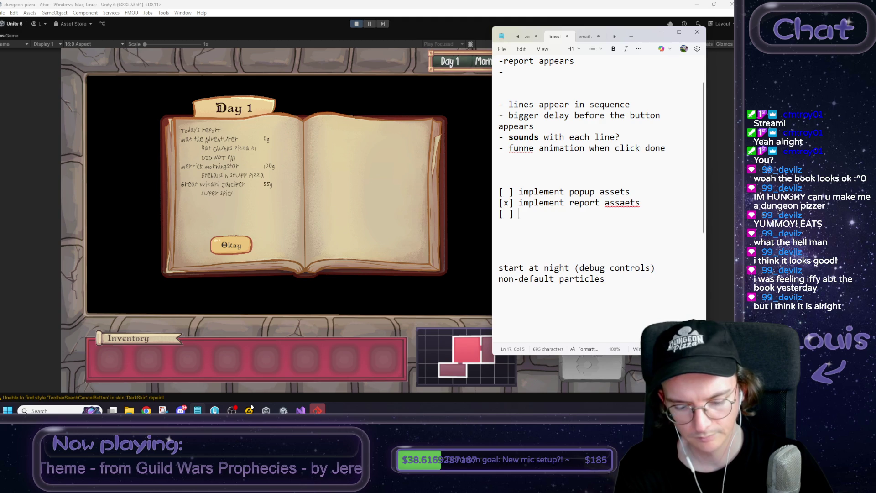
pyautogui.write('animate b')
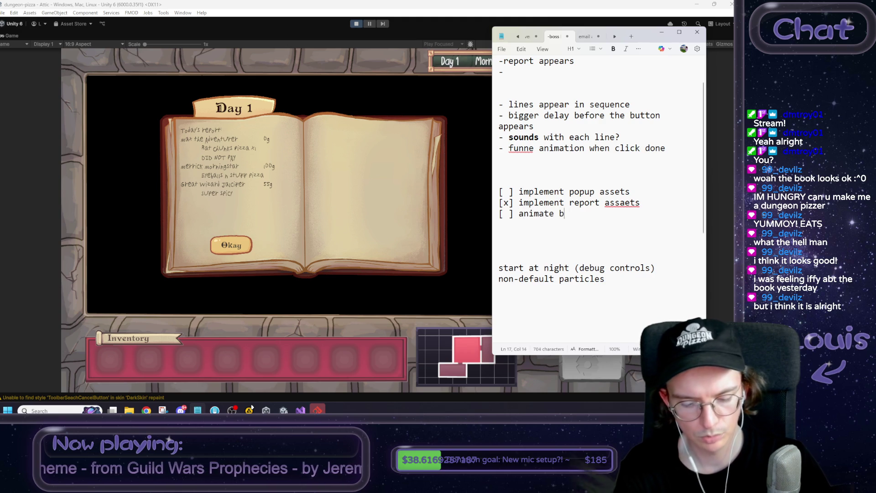
pyautogui.write('ook slide in and out')
pyautogui.press('Return')
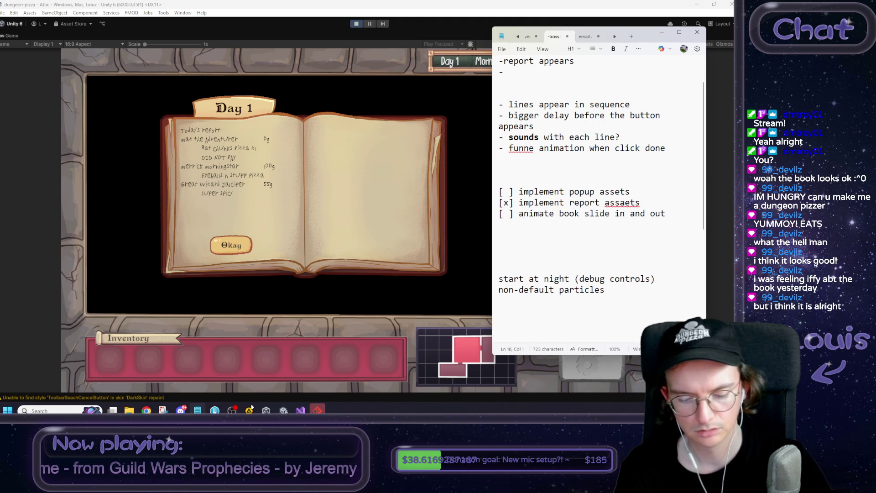
pyautogui.write('new font')
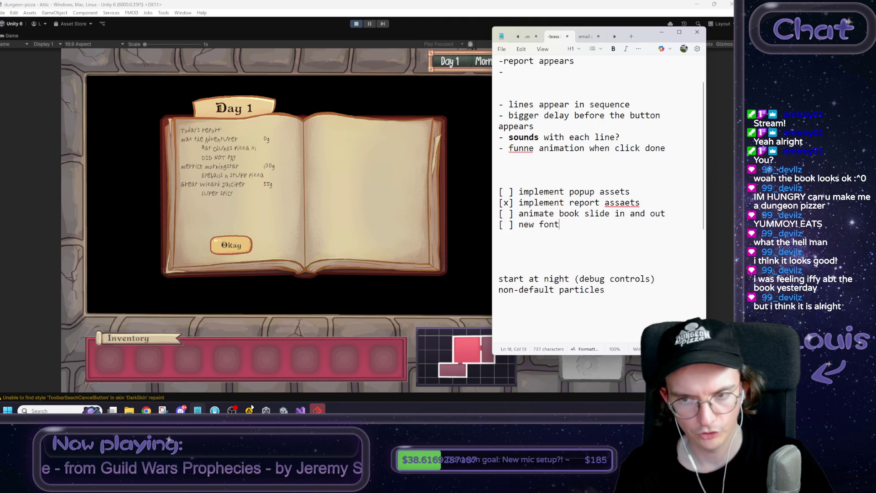
pyautogui.press('Return')
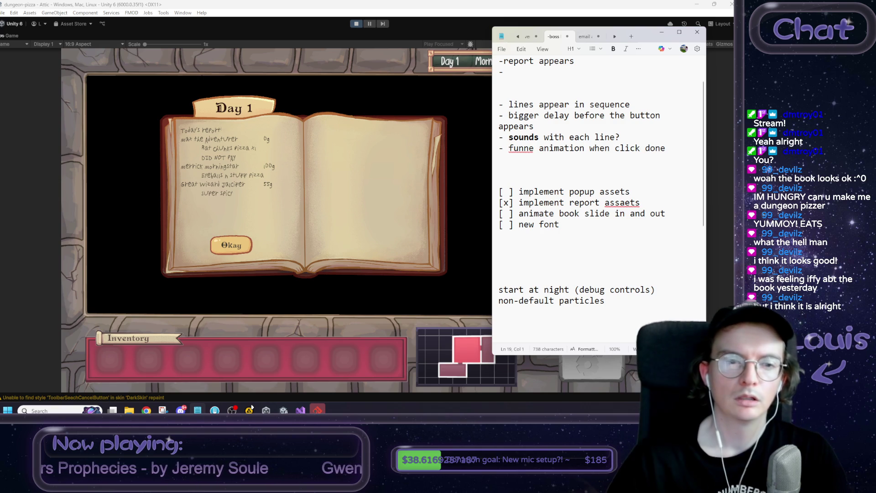
# Add an unchecked 'paper sound moment' to-do item below 'new font'.
pyautogui.click(582, 228)
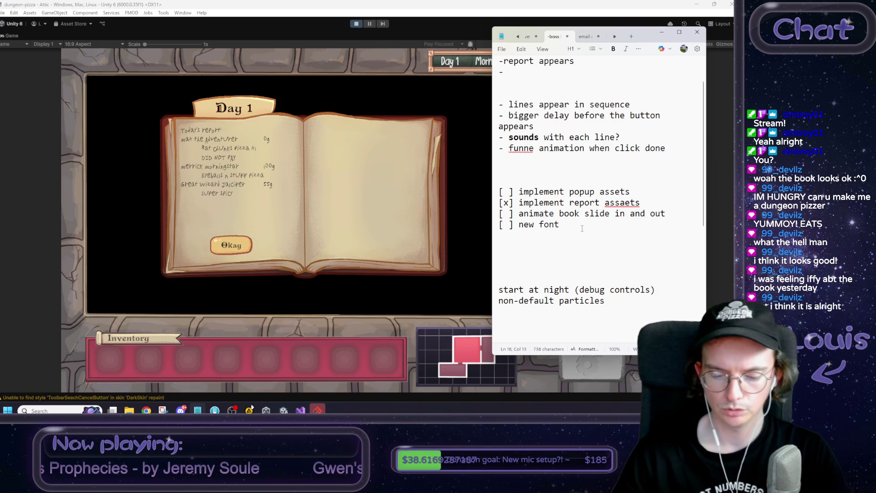
pyautogui.press('Return')
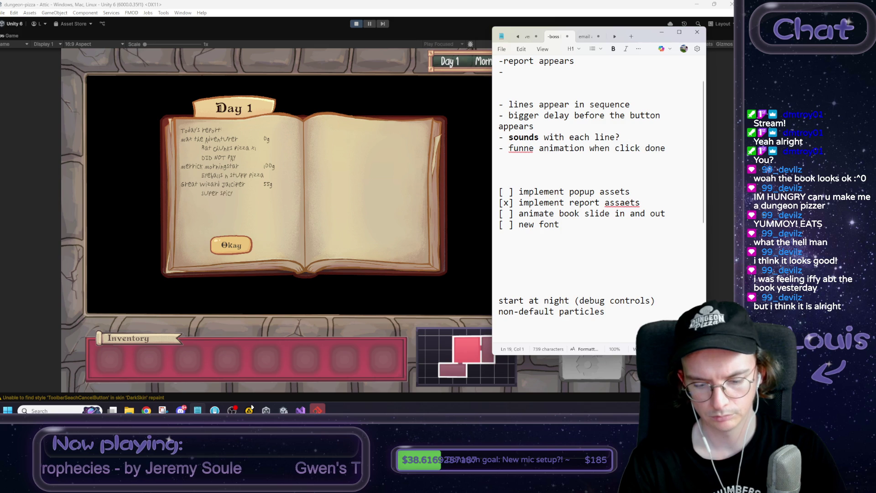
pyautogui.write('[ ] pap')
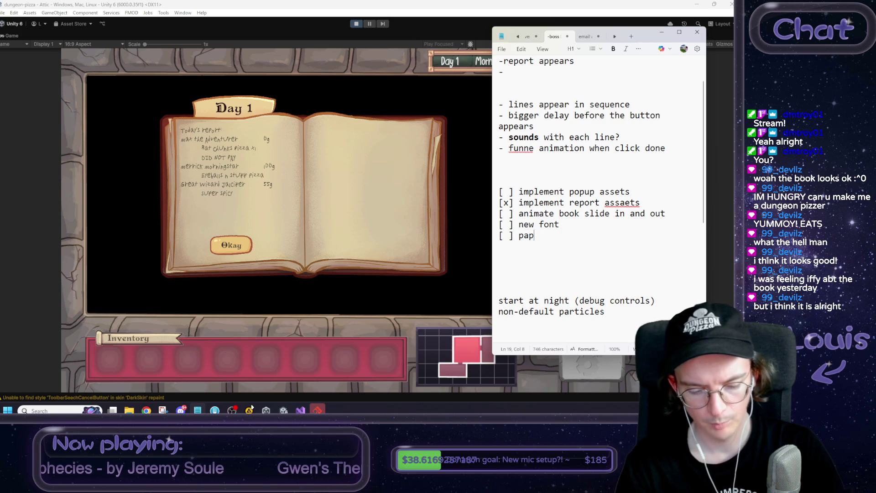
pyautogui.write('er sound mo')
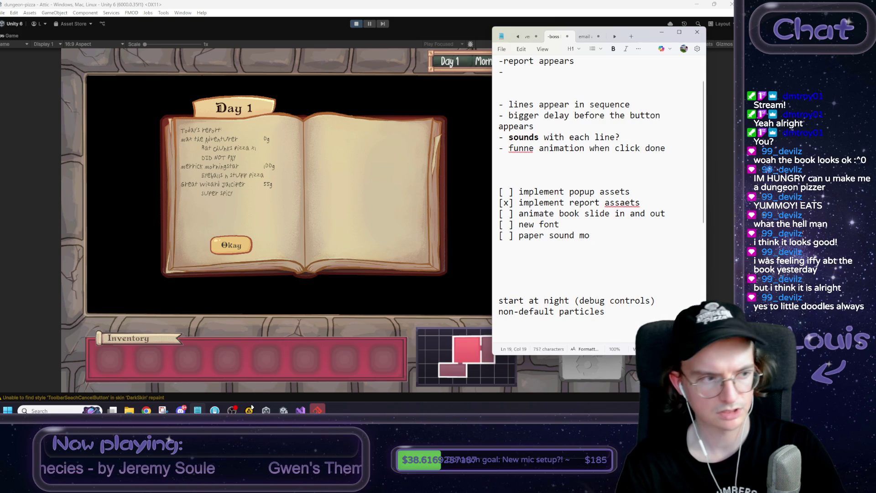
pyautogui.write('ment')
# Add an unchecked 'scribble scrawl sound moment' item and remove the extra blank line.
pyautogui.press('Return')
pyautogui.write('[ ] ')
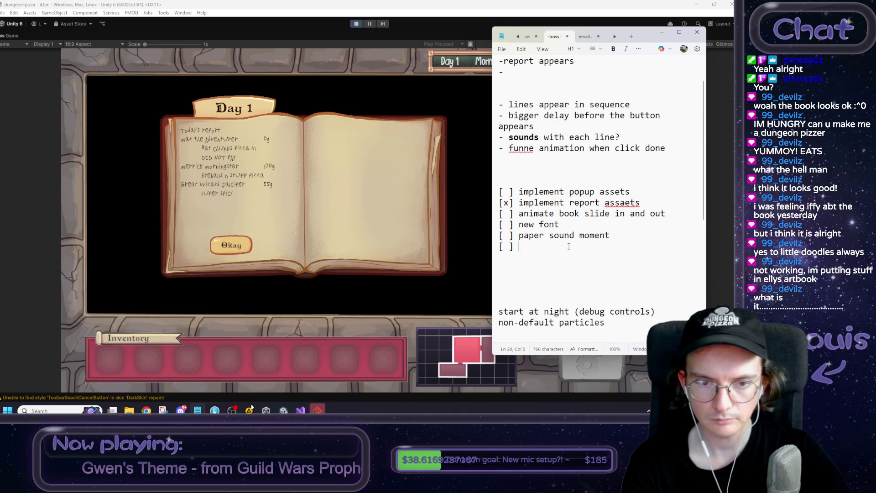
pyautogui.write('scr')
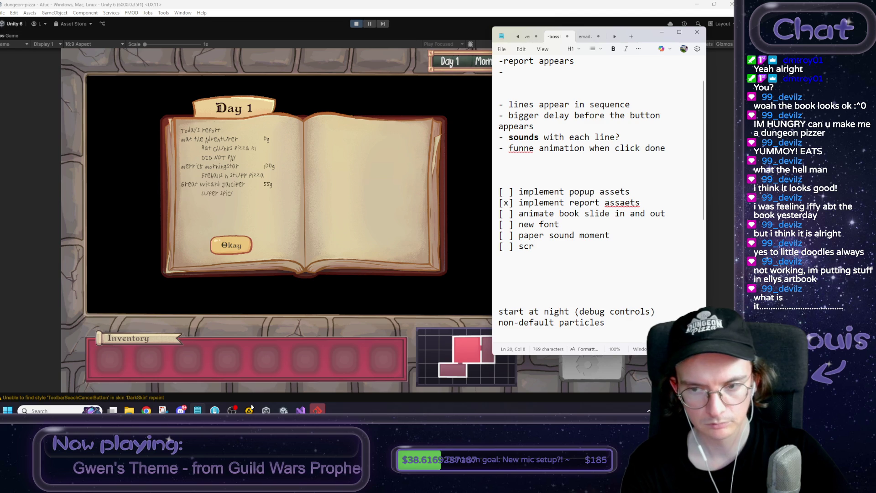
pyautogui.write('ibble scrawl ')
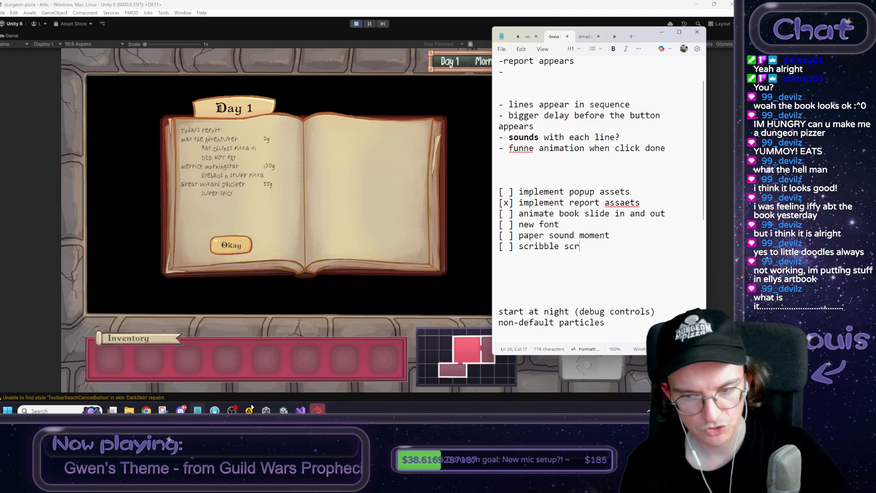
pyautogui.write('sound ')
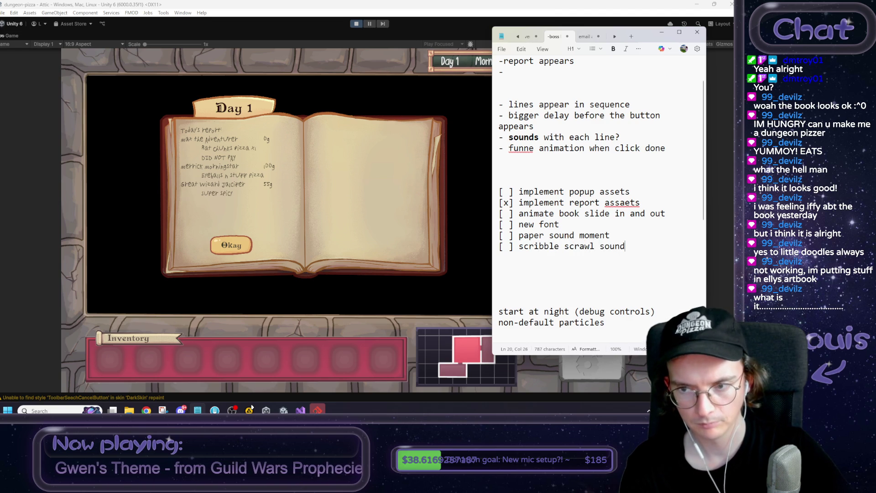
pyautogui.write('moment')
pyautogui.press('Return')
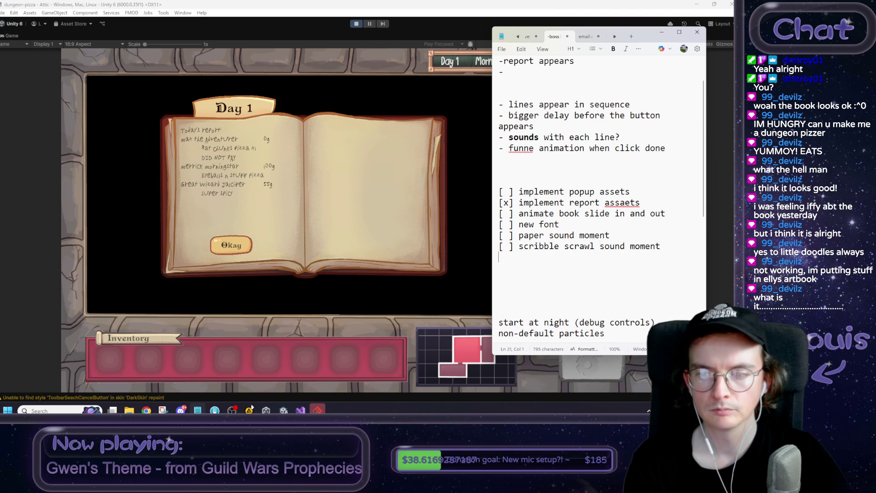
pyautogui.press('BackSpace')
pyautogui.press('Up')
pyautogui.press('Up')
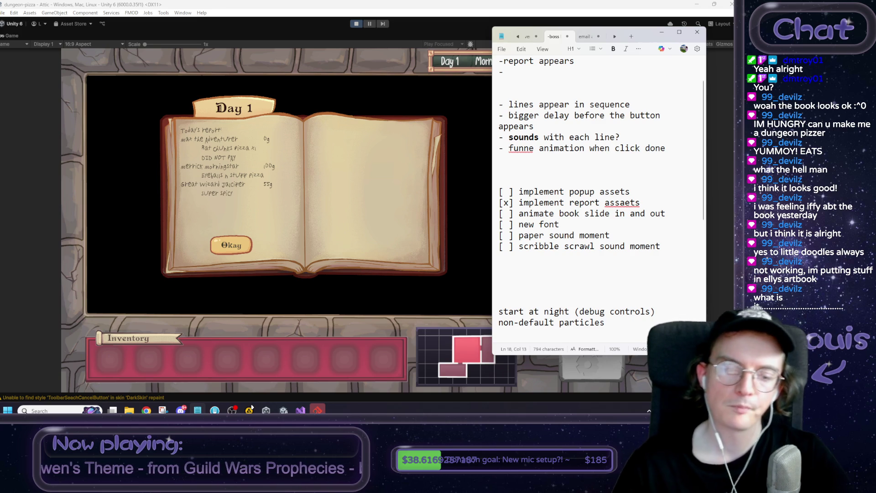
pyautogui.click(251, 407)
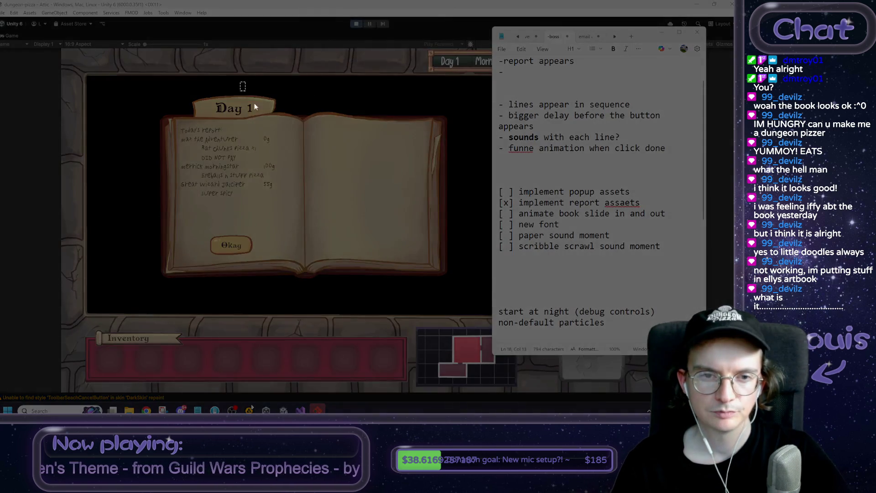
# Snip the Day 1 report book and doodle a red smiling face with a hat on its blank page.
pyautogui.moveTo(242, 83); pyautogui.dragTo(492, 310)
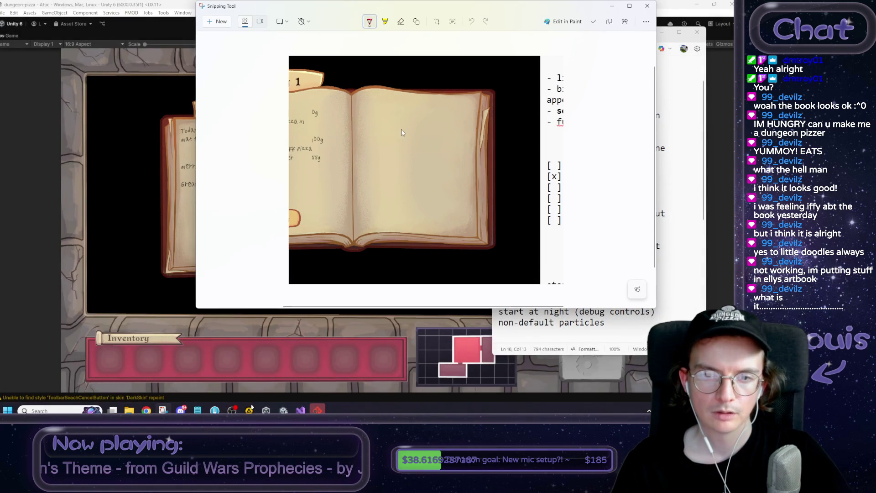
pyautogui.moveTo(400, 122)
pyautogui.mouseDown()
pyautogui.moveTo(376, 128)
pyautogui.moveTo(365, 143)
pyautogui.moveTo(405, 140)
pyautogui.moveTo(391, 147)
pyautogui.moveTo(395, 153)
pyautogui.moveTo(377, 153)
pyautogui.mouseUp()
pyautogui.hotkey('ctrl', 'z')
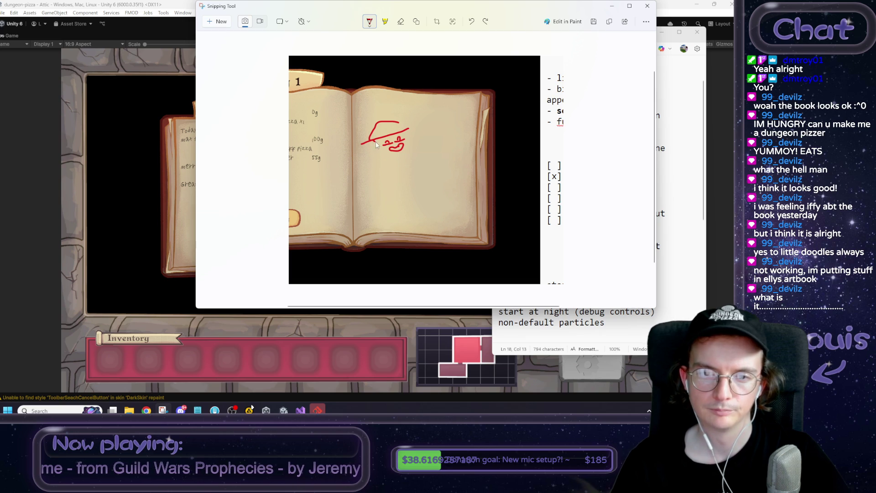
pyautogui.moveTo(396, 154); pyautogui.dragTo(396, 152)
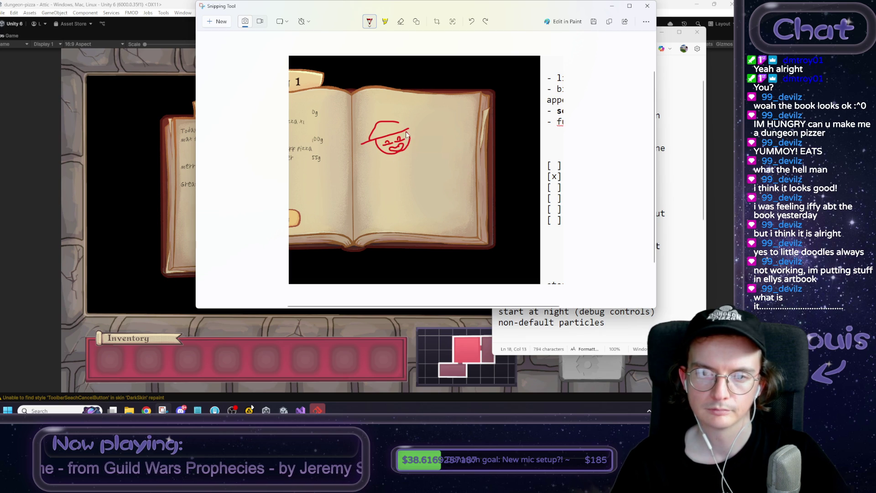
pyautogui.moveTo(362, 145); pyautogui.dragTo(418, 129)
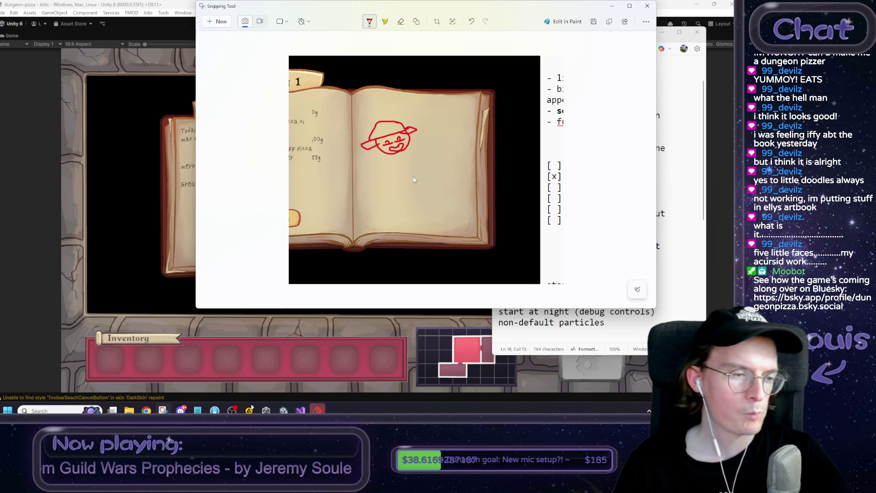
pyautogui.click(612, 6)
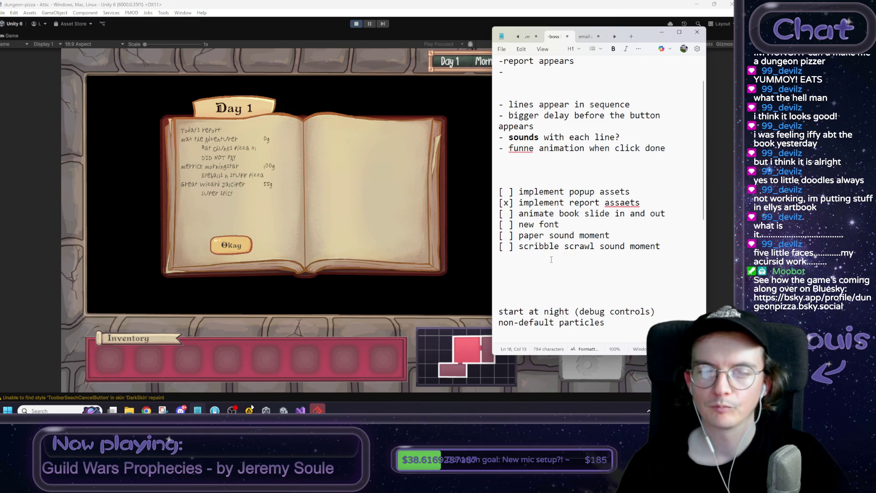
# Add an unchecked 'prefab for report elements' item to the Notepad to-do list.
pyautogui.click(625, 254)
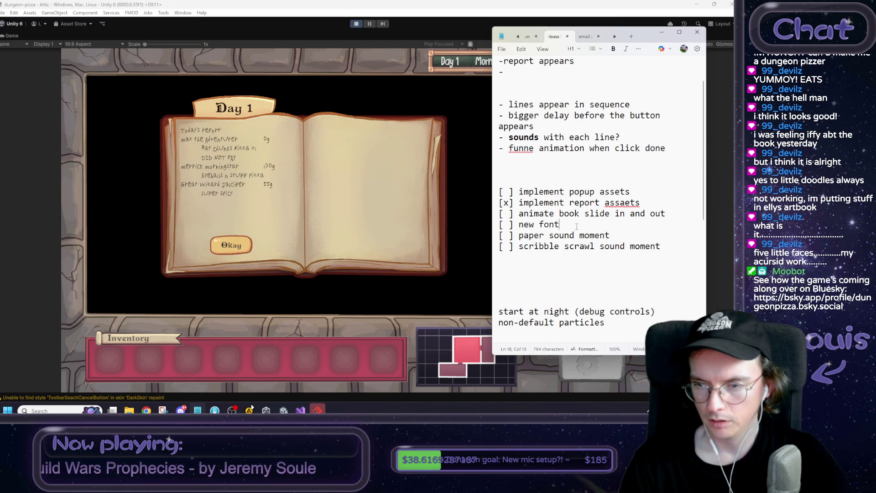
pyautogui.press('Return')
pyautogui.write('[ ] ')
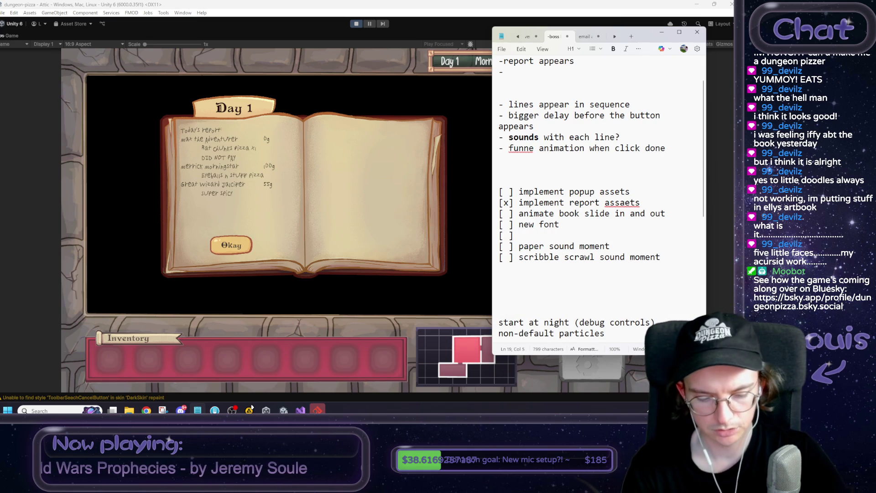
pyautogui.write('gameobject ')
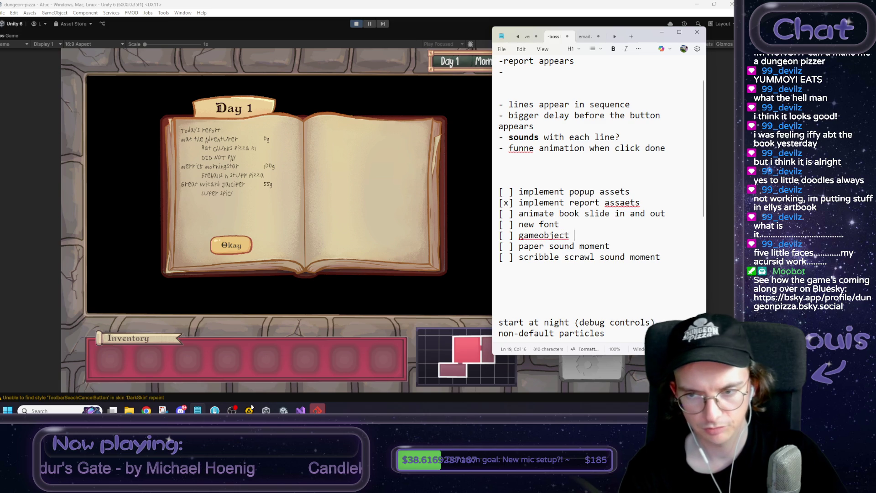
pyautogui.write('for ')
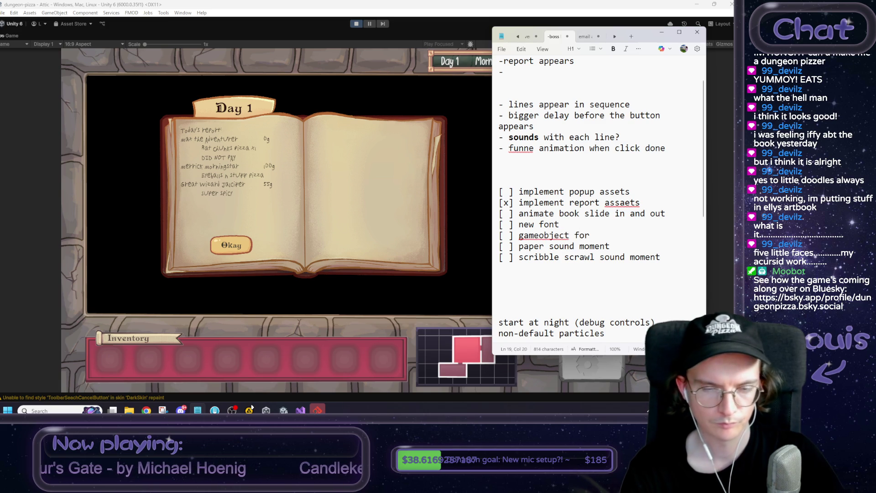
pyautogui.write('report ')
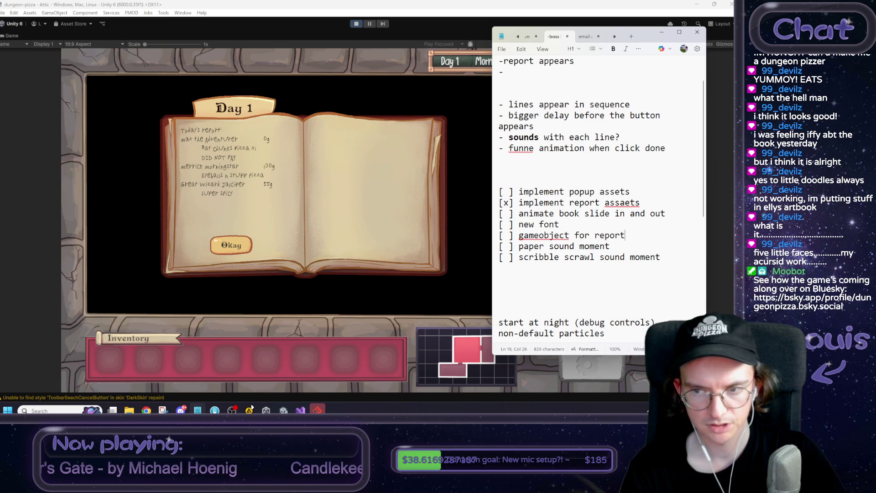
pyautogui.write('elements')
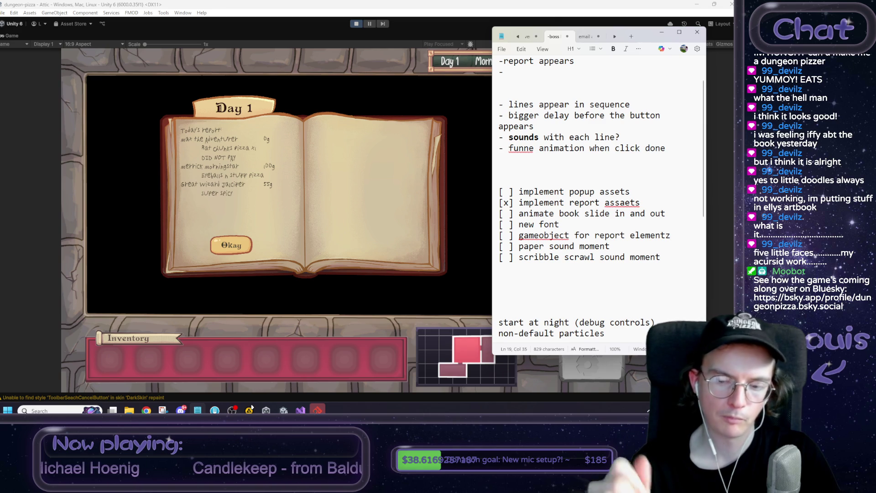
pyautogui.press('Left')
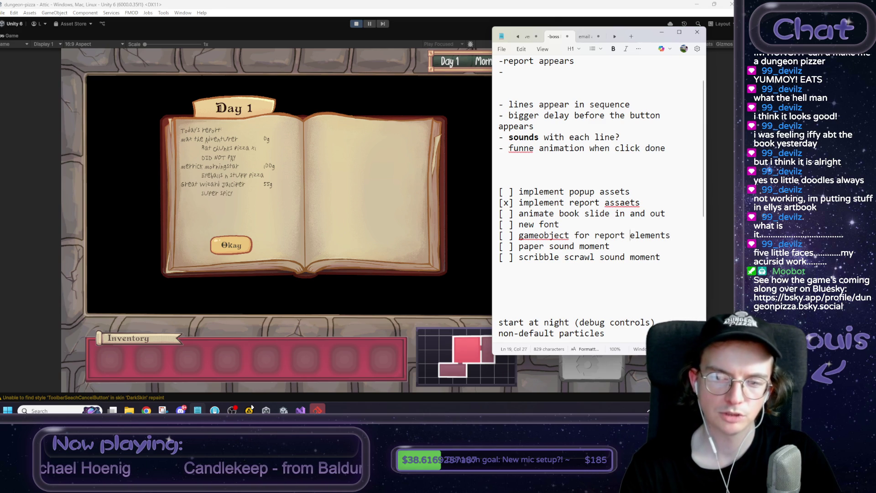
pyautogui.hotkey('shift', 'Left')
pyautogui.hotkey('shift', 'Left')
pyautogui.hotkey('shift', 'Left')
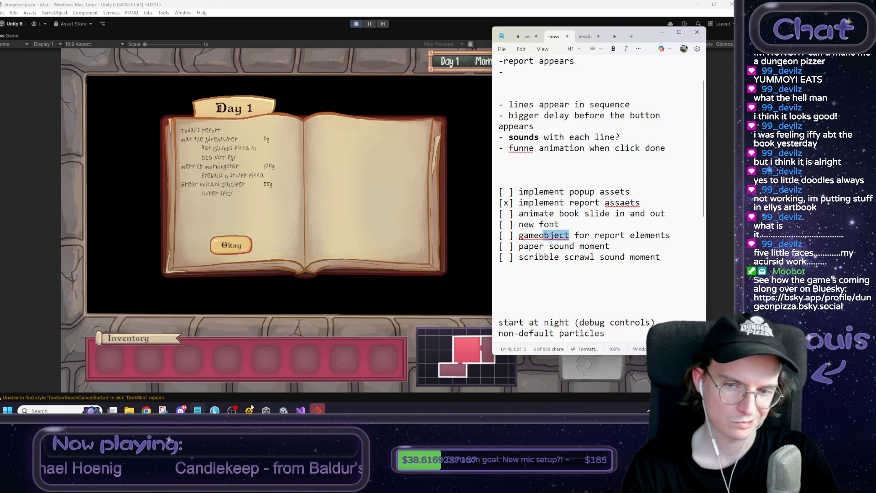
pyautogui.write('pref')
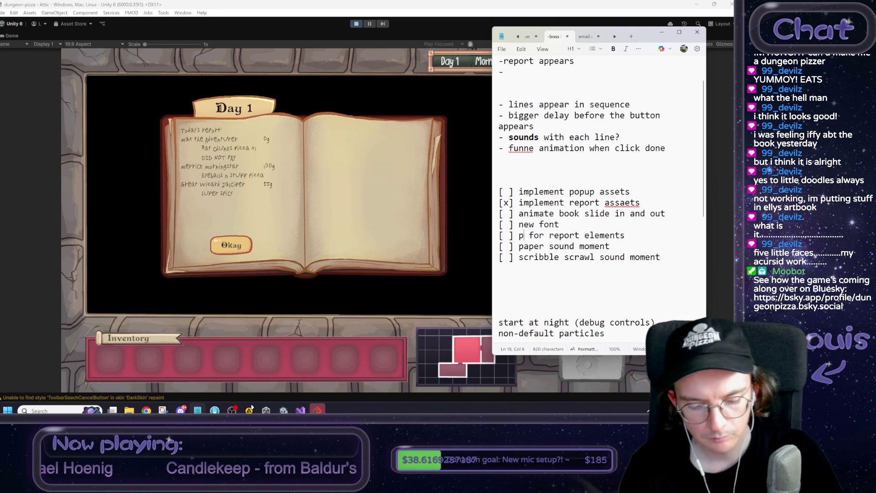
pyautogui.write('ab')
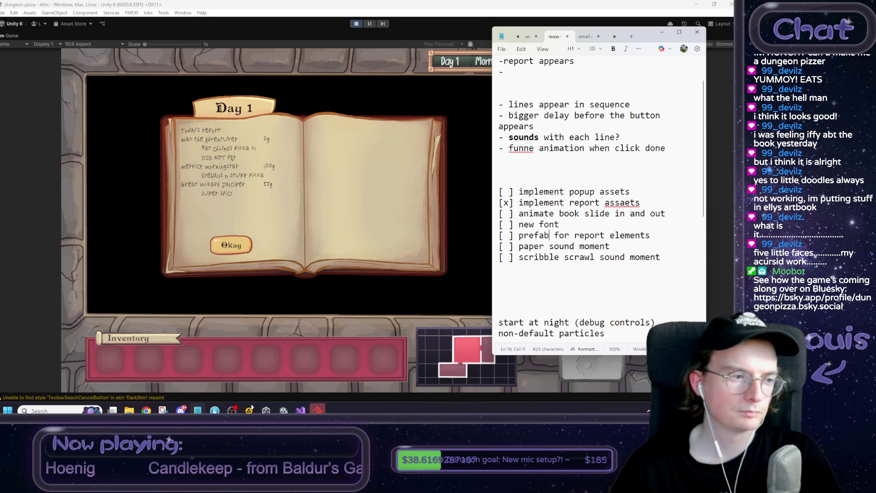
# Insert a blank line below 'implement popup assets' and minimize Notepad.
pyautogui.click(582, 227)
pyautogui.moveTo(645, 249)
pyautogui.mouseDown()
pyautogui.moveTo(639, 235)
pyautogui.moveTo(539, 224)
pyautogui.moveTo(614, 251)
pyautogui.moveTo(605, 250)
pyautogui.mouseUp()
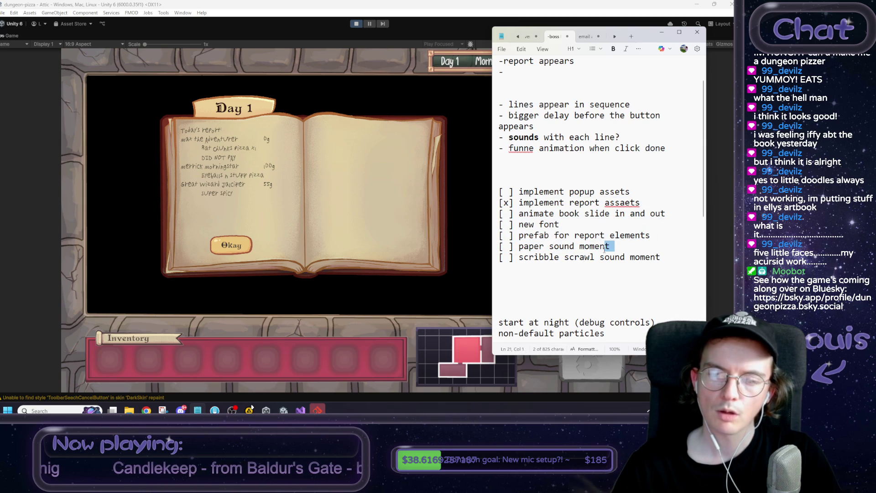
pyautogui.click(581, 214)
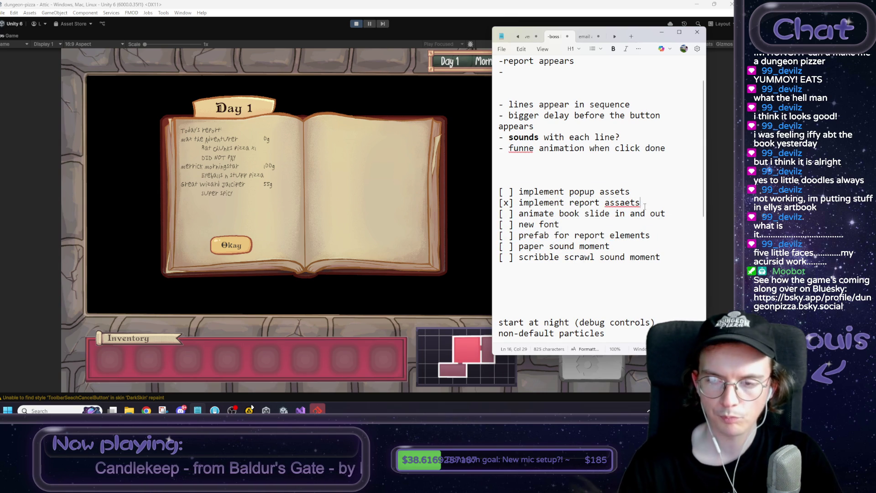
pyautogui.press('Return')
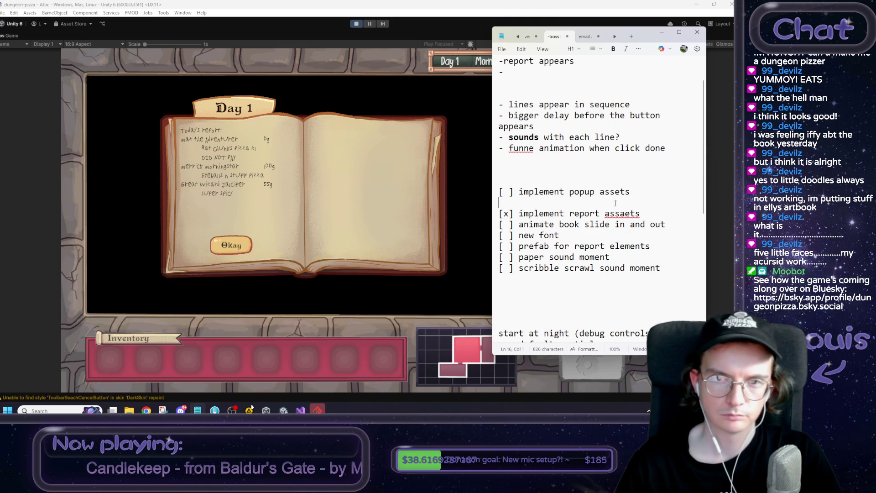
pyautogui.click(450, 157)
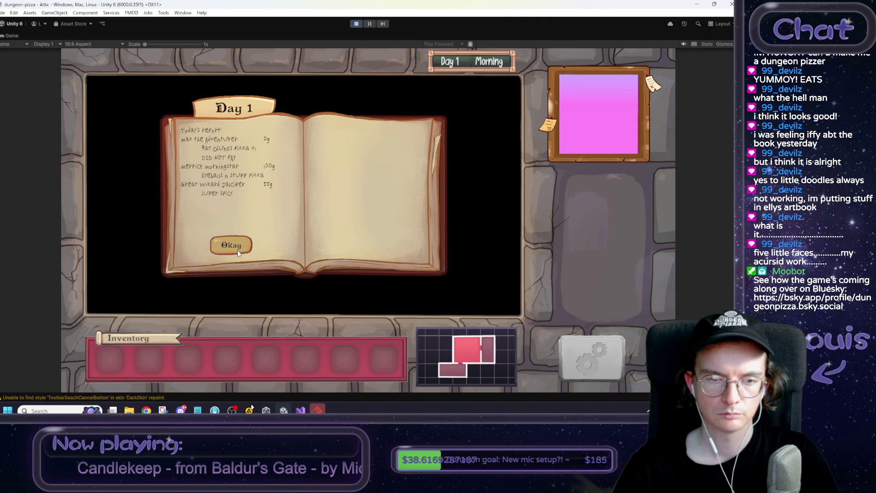
# Dismiss the Day 1 report book with Okay and exit Play mode.
pyautogui.click(237, 251)
pyautogui.click(357, 24)
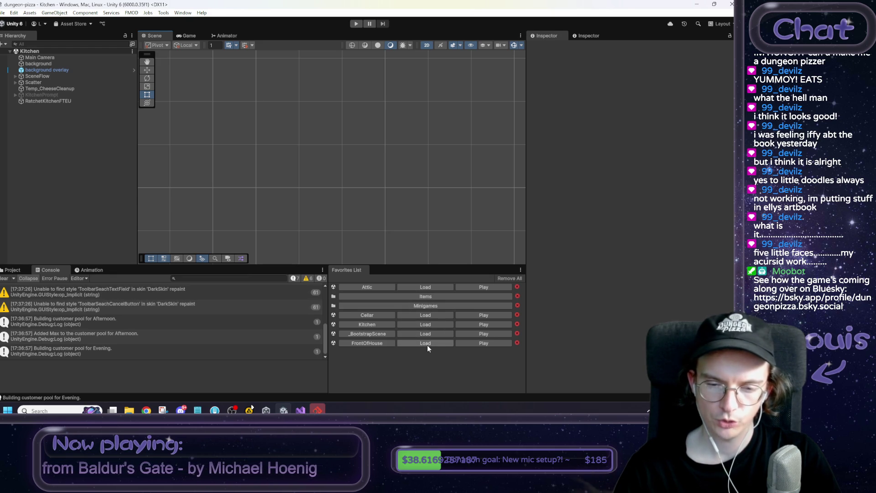
# Load _BootstrapScene and expand HUDCanvas down to its PlayArea object.
pyautogui.click(418, 333)
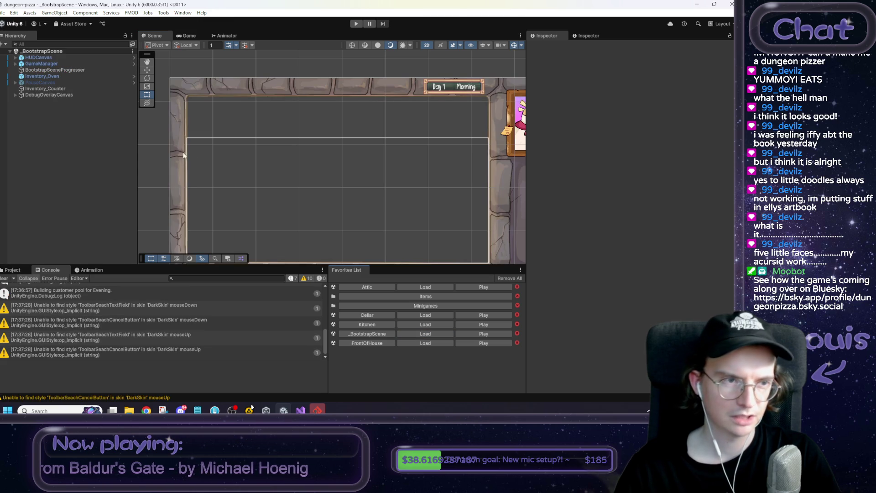
pyautogui.click(51, 58)
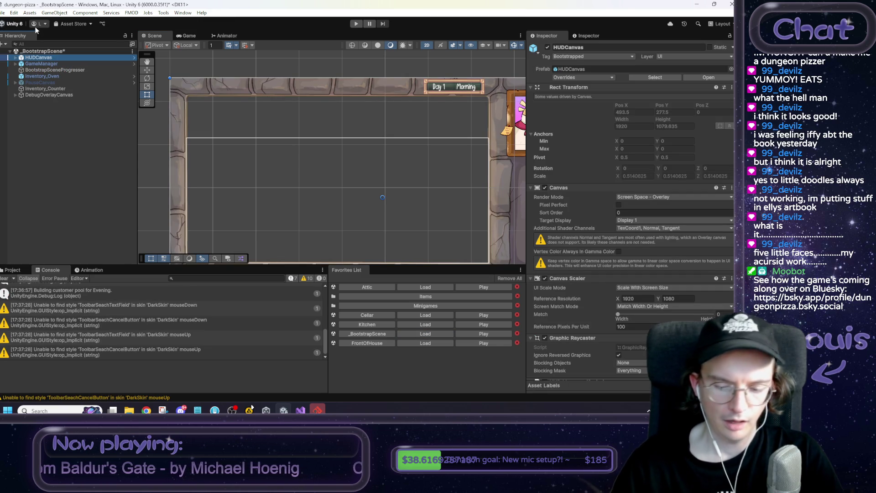
pyautogui.press('Right')
pyautogui.press('Down')
pyautogui.press('Right')
pyautogui.press('Down')
pyautogui.press('Down')
pyautogui.press('Down')
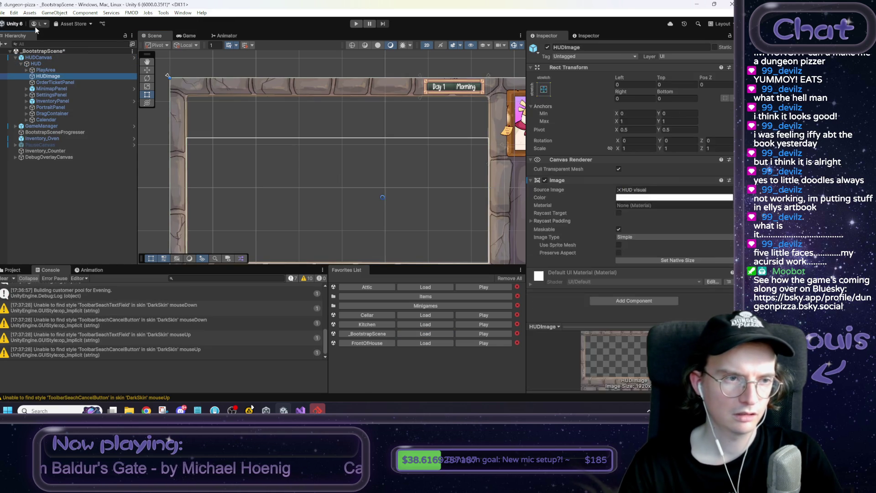
pyautogui.press('Up')
pyautogui.press('Up')
pyautogui.press('Up')
# Expand PlayArea and select its EndOfDayReport object.
pyautogui.press('Right')
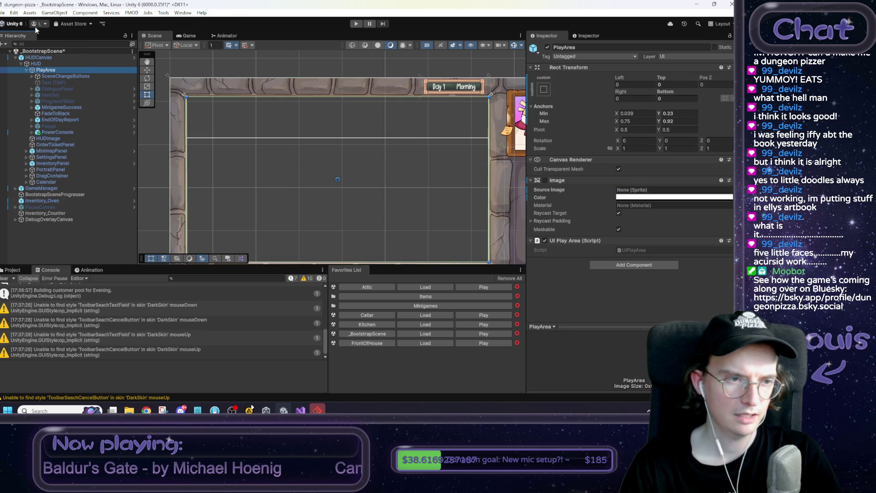
pyautogui.press('Down')
pyautogui.press('Down')
pyautogui.press('Down')
pyautogui.press('Down')
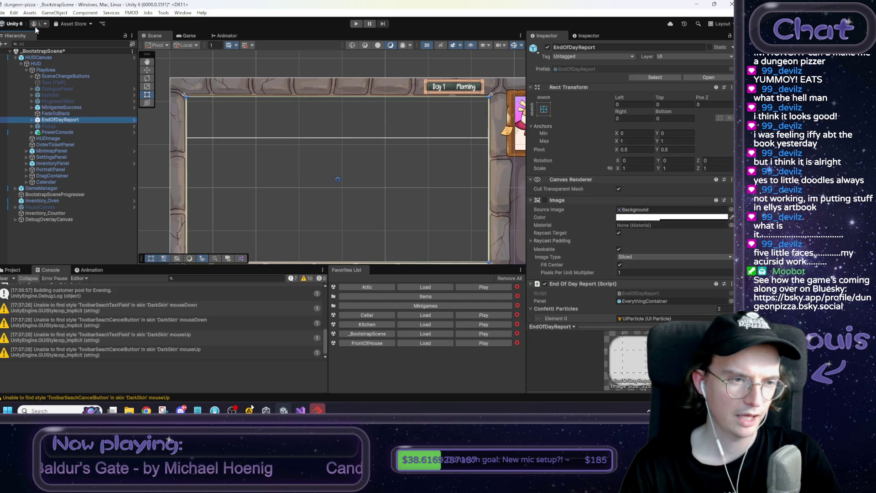
pyautogui.press('Right')
pyautogui.press('Down')
pyautogui.press('Up')
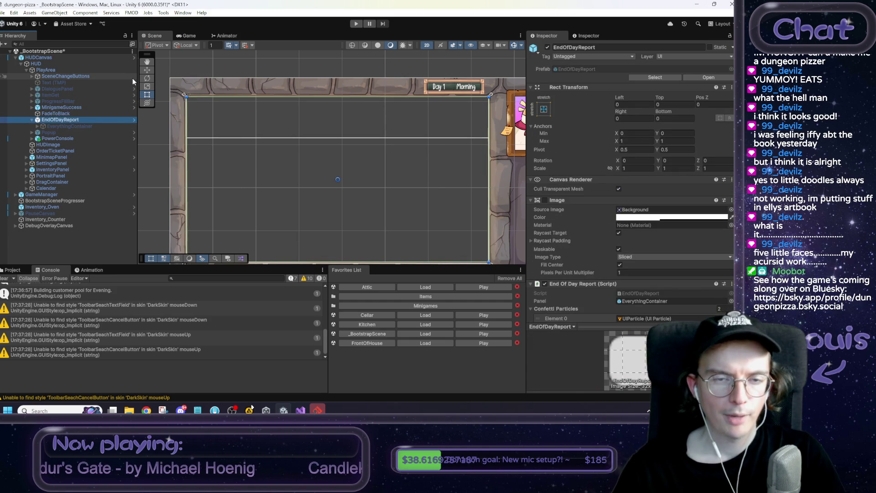
# Open the EndOfDayReport prefab asset in context.
pyautogui.rightClick(66, 120)
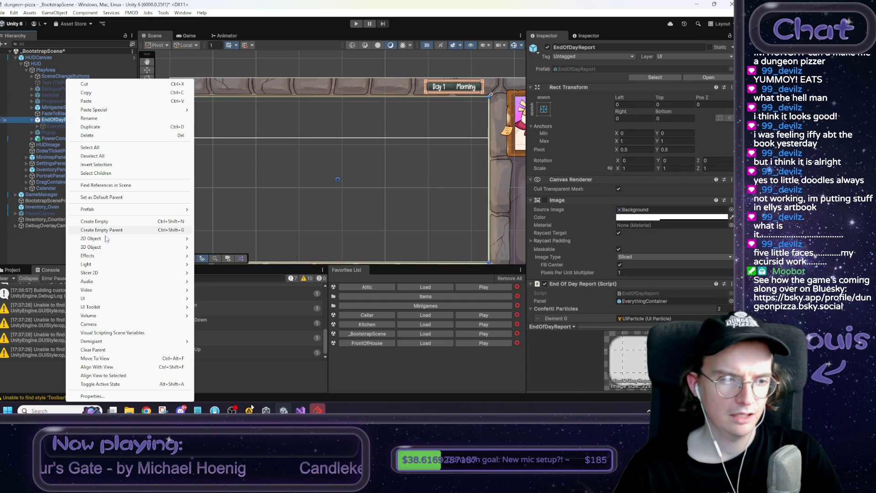
pyautogui.moveTo(178, 209)
pyautogui.click(224, 212)
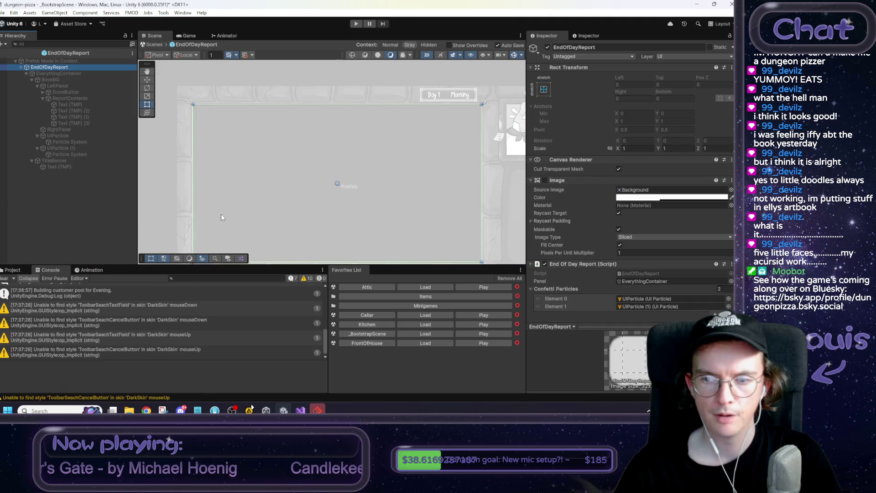
# Add an Animator component to the EndOfDayReport prefab root.
pyautogui.scroll(-3, 593, 256)
pyautogui.click(639, 313)
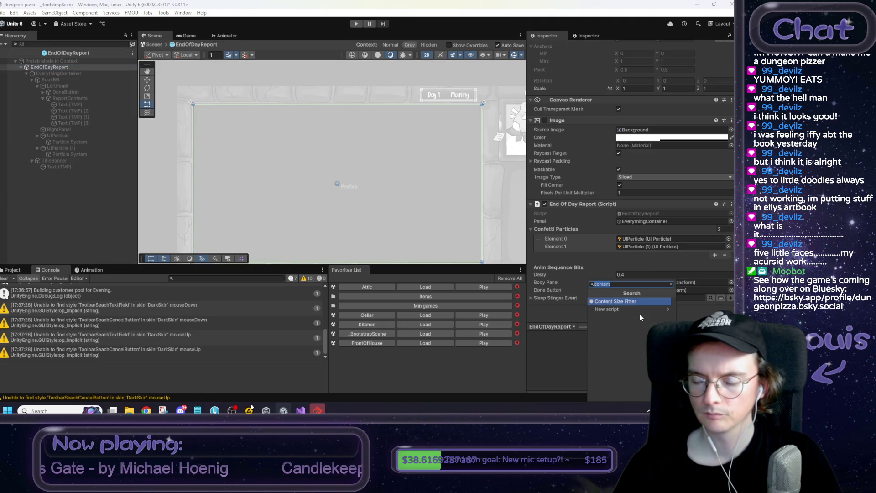
pyautogui.write('Animat')
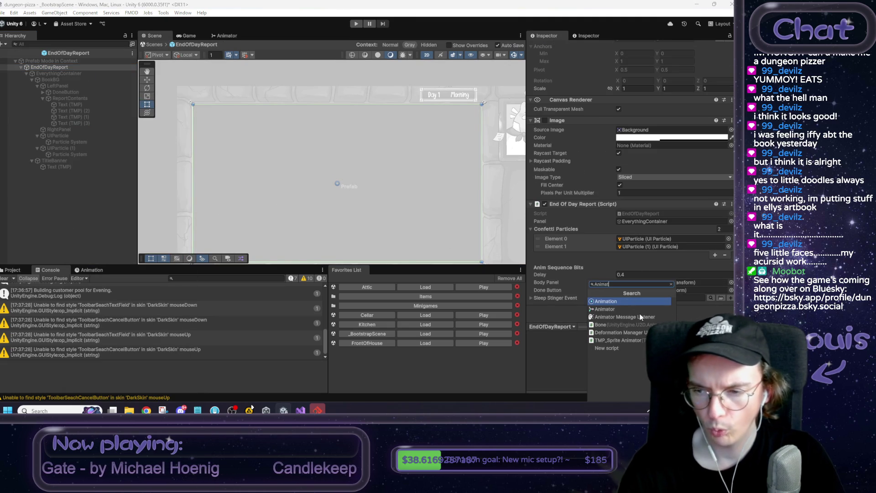
pyautogui.click(638, 312)
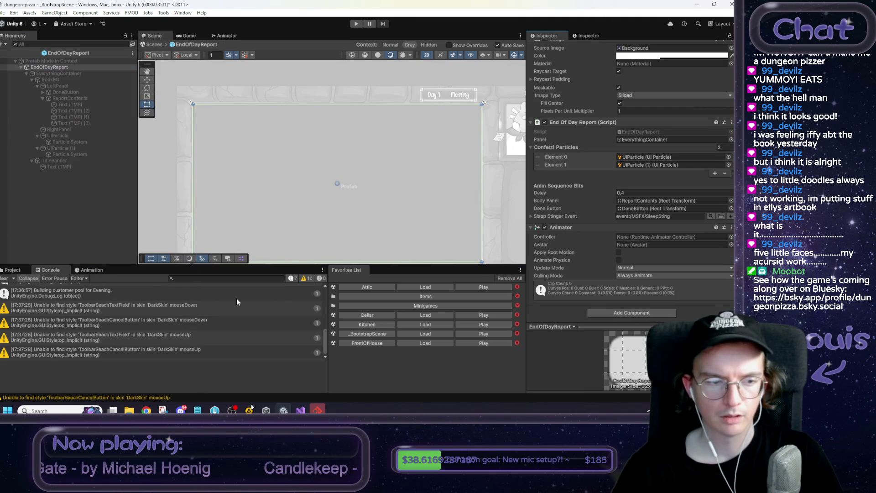
pyautogui.click(24, 270)
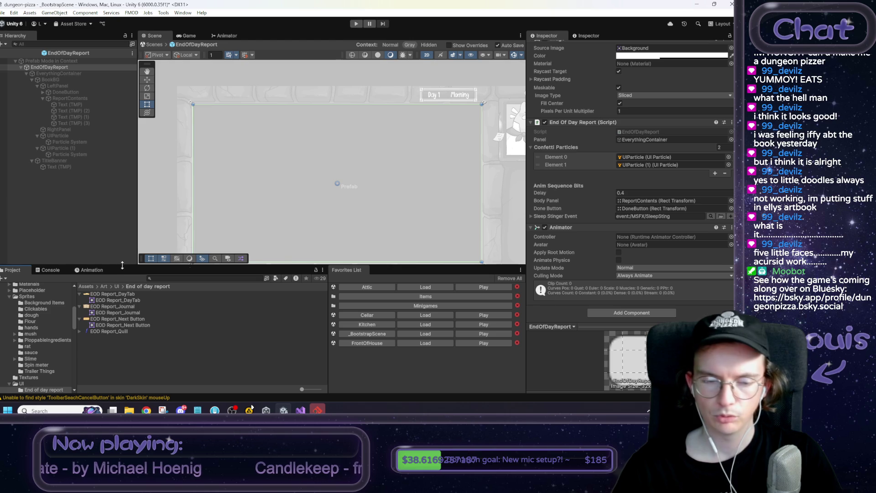
# Create a folder named 'End of day report' inside Assets/Art/Animation.
pyautogui.click(90, 287)
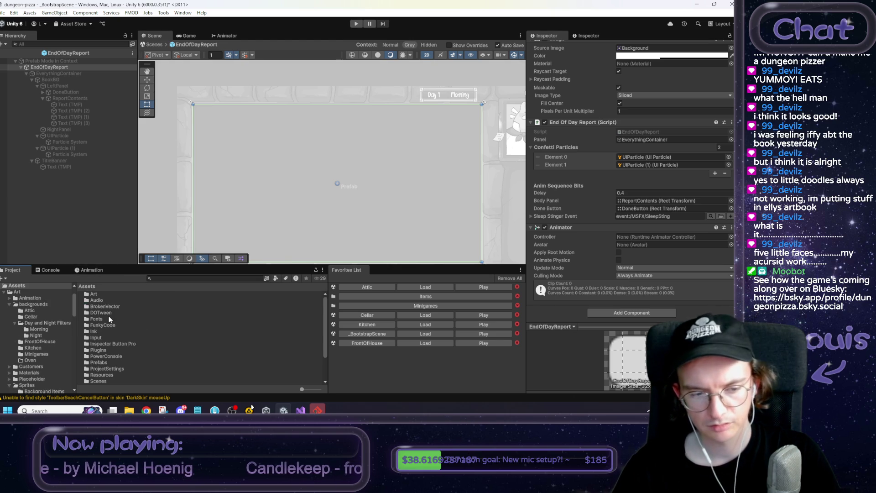
pyautogui.doubleClick(94, 295)
pyautogui.doubleClick(96, 294)
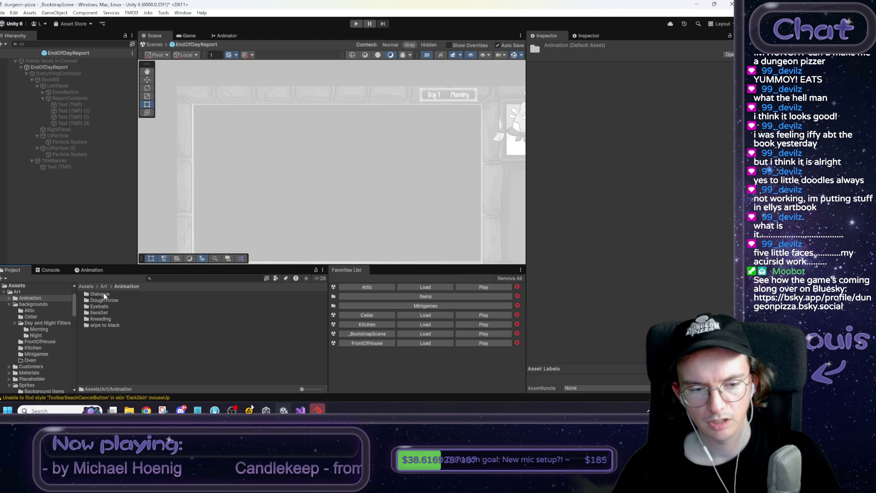
pyautogui.rightClick(121, 343)
pyautogui.moveTo(219, 102)
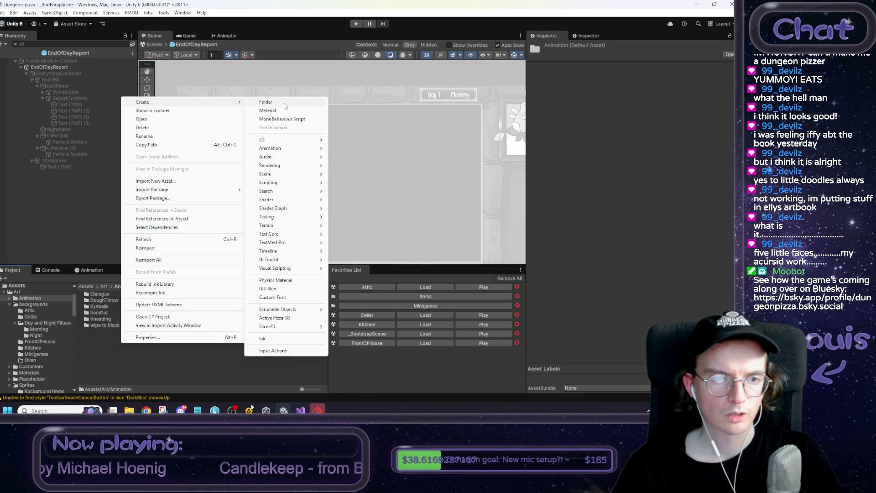
pyautogui.click(271, 103)
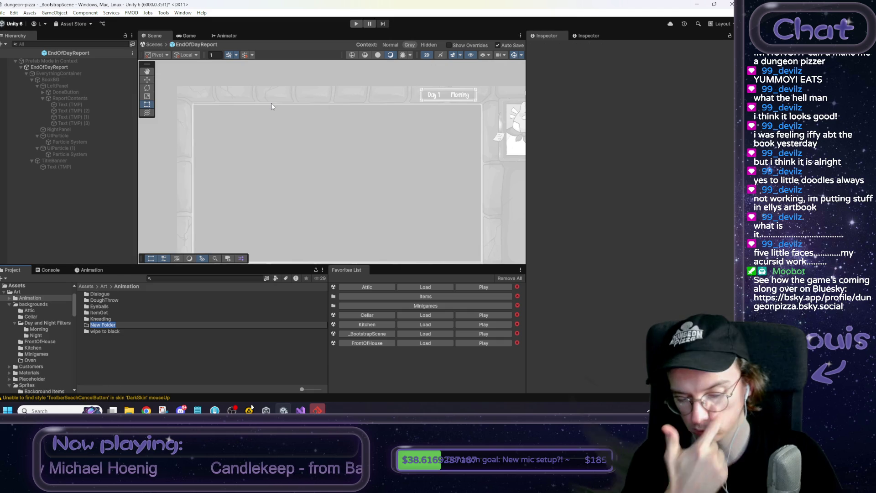
pyautogui.write('End of day report')
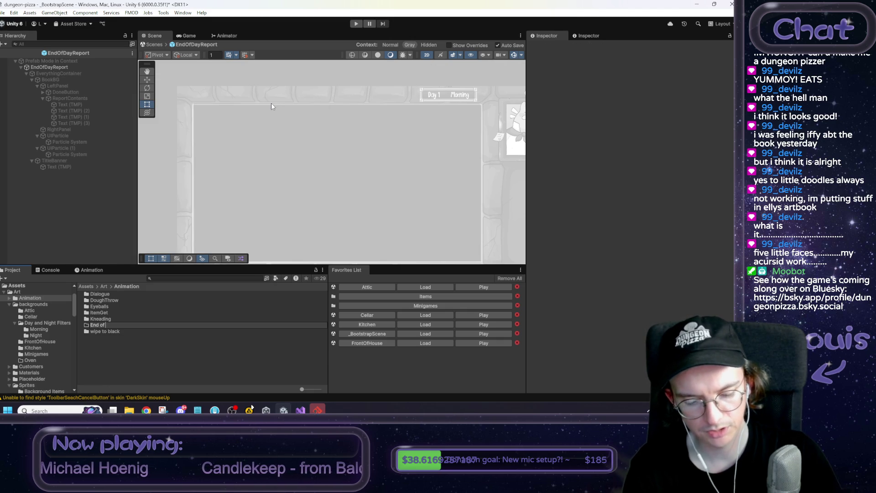
pyautogui.press('Return')
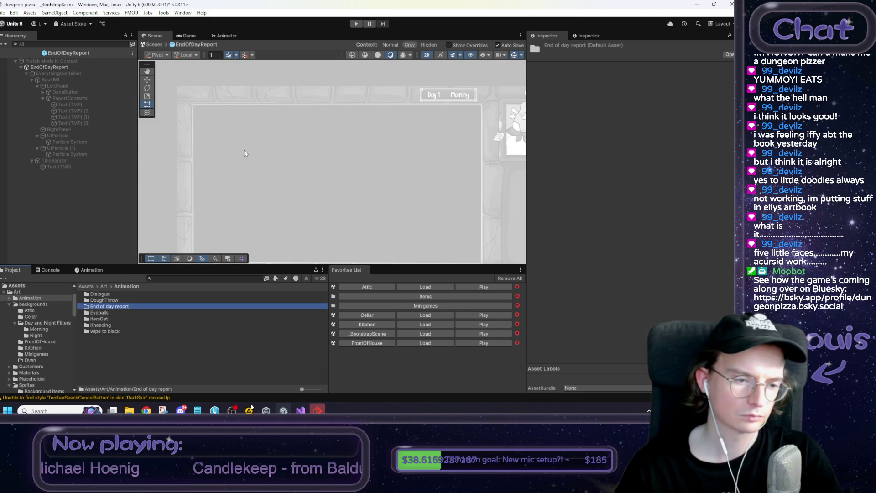
# Create an EndOfDayReport animator controller inside the new folder.
pyautogui.doubleClick(120, 309)
pyautogui.rightClick(119, 309)
pyautogui.moveTo(192, 79)
pyautogui.moveTo(297, 125)
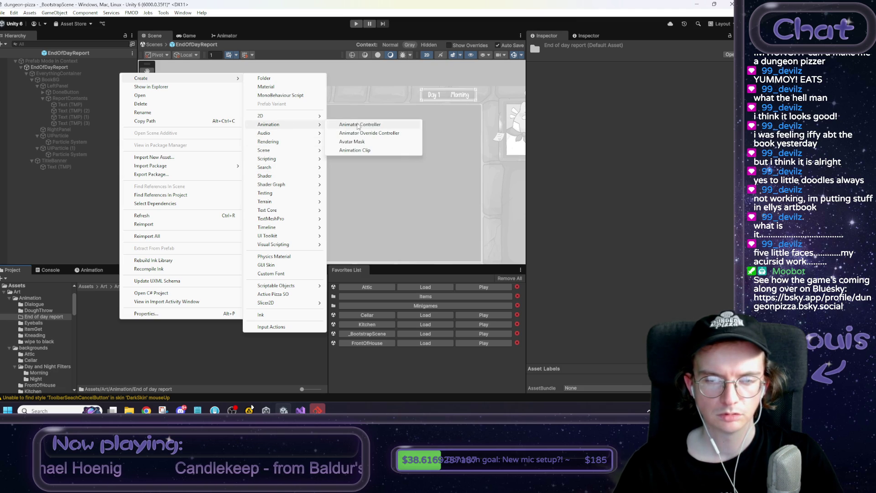
pyautogui.click(358, 127)
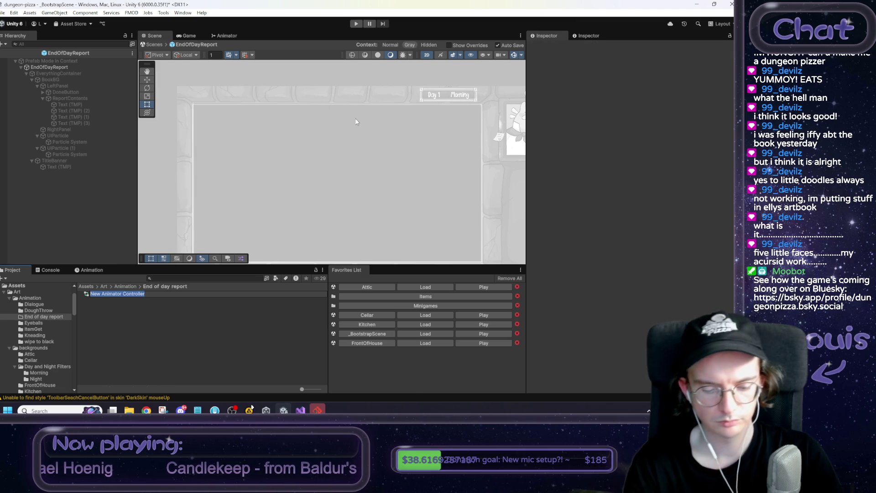
pyautogui.write('EndOfDayReport')
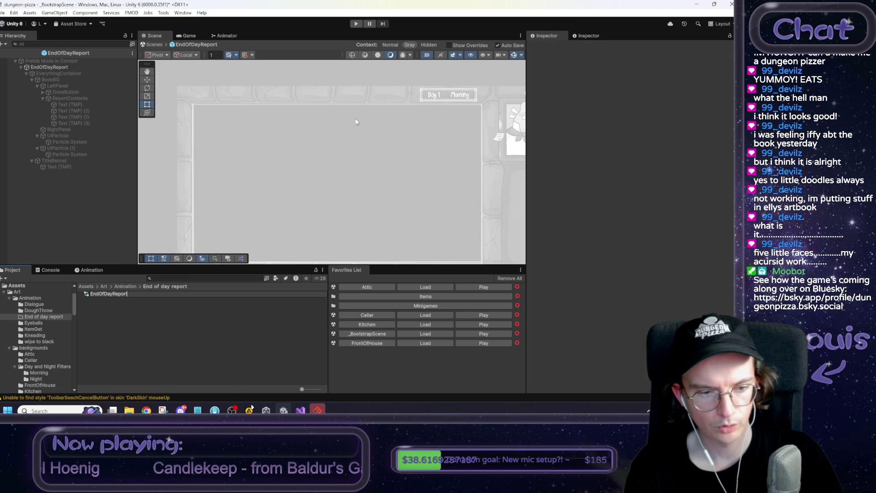
pyautogui.press('Return')
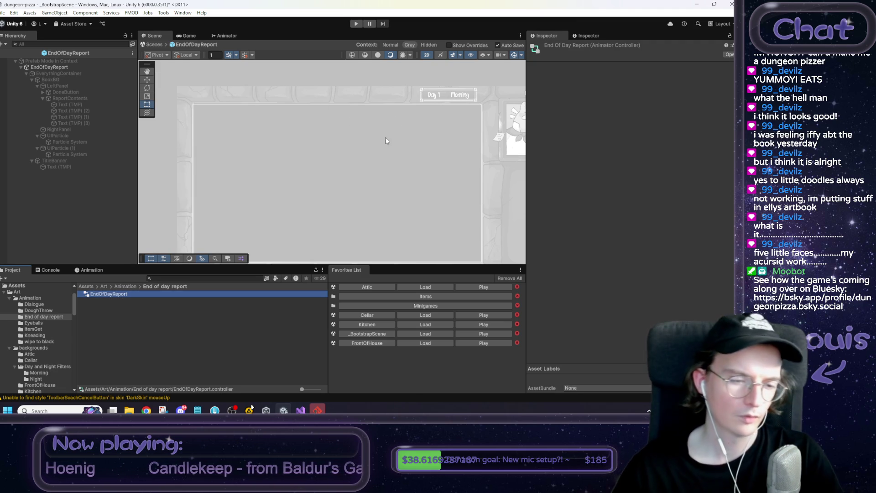
pyautogui.click(59, 73)
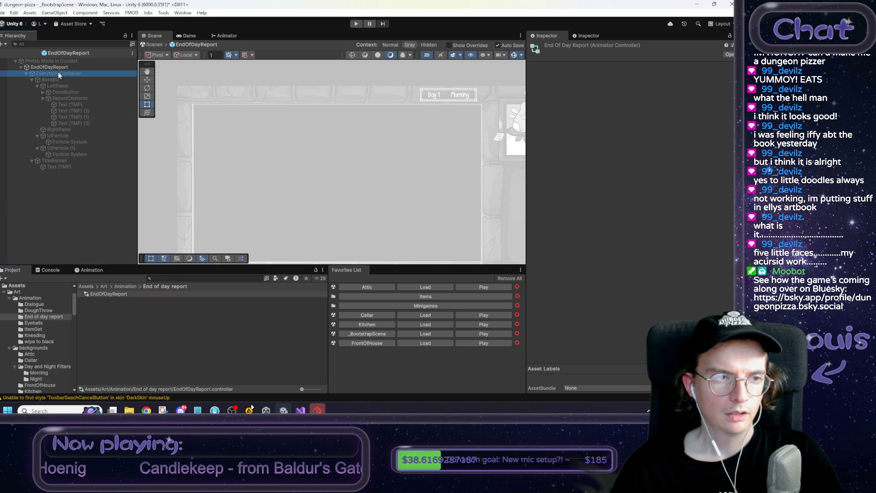
# Enable EverythingContainer and create a SlideIn animation clip on the EndOfDayReport root.
pyautogui.click(548, 47)
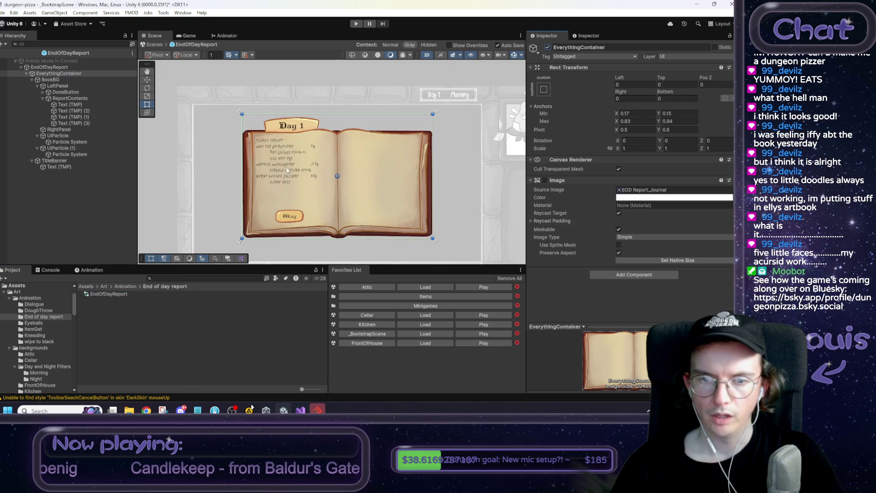
pyautogui.click(51, 67)
pyautogui.moveTo(108, 294)
pyautogui.mouseDown()
pyautogui.moveTo(630, 288)
pyautogui.moveTo(654, 325)
pyautogui.moveTo(644, 241)
pyautogui.mouseUp()
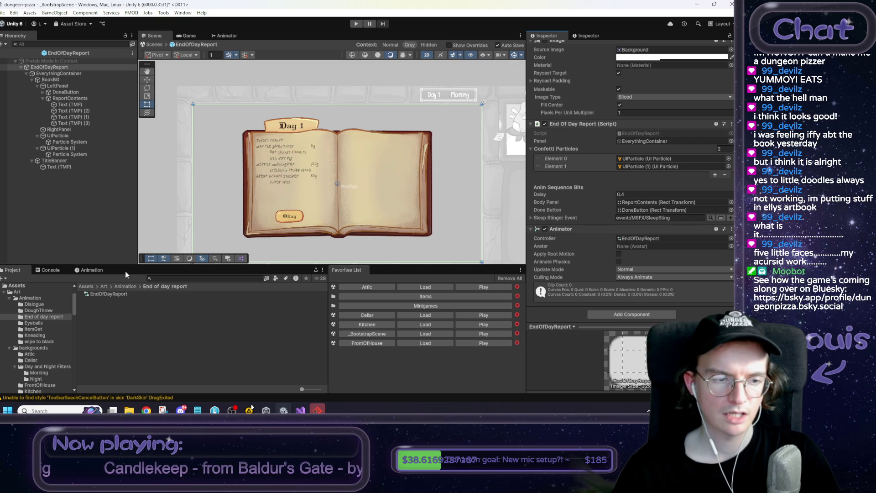
pyautogui.click(103, 273)
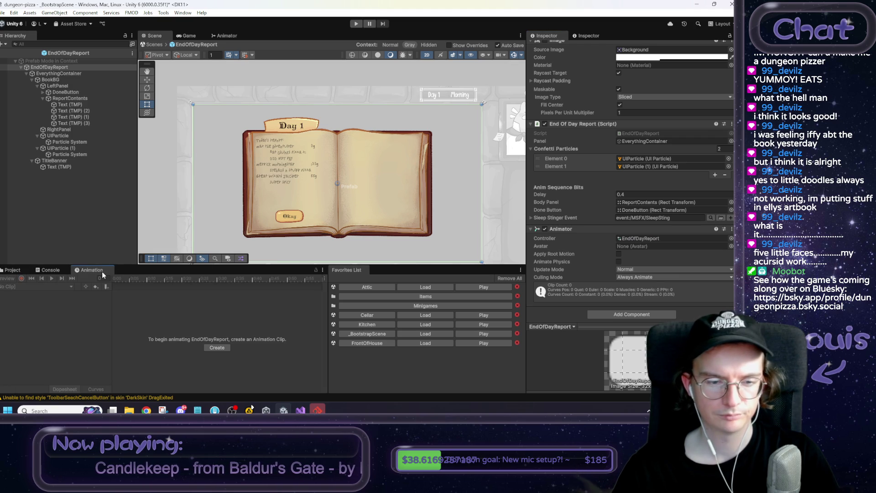
pyautogui.click(211, 349)
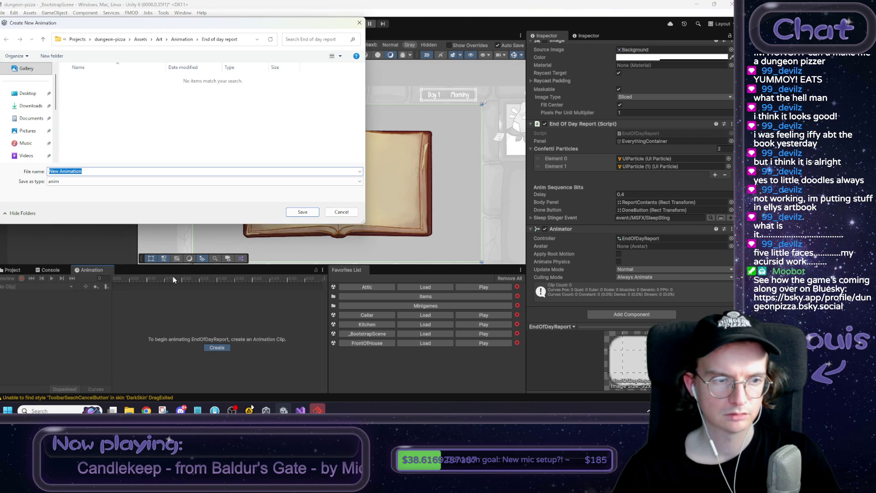
pyautogui.write('SlideIn')
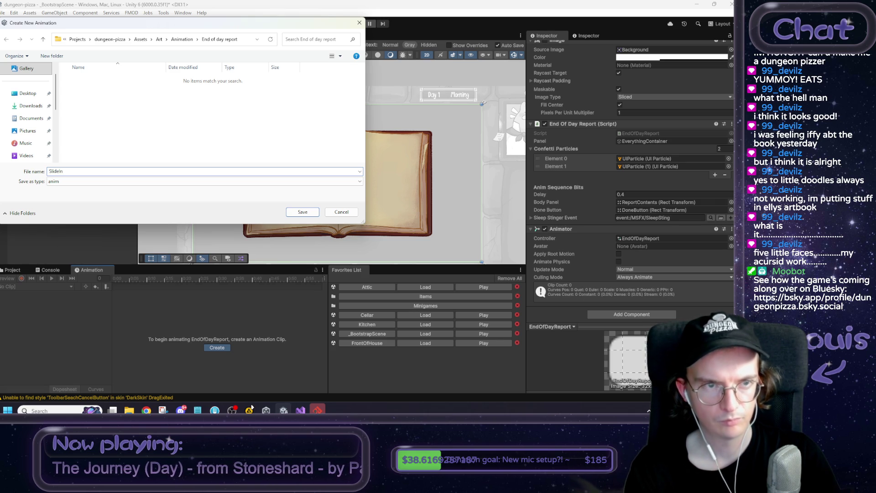
pyautogui.press('Return')
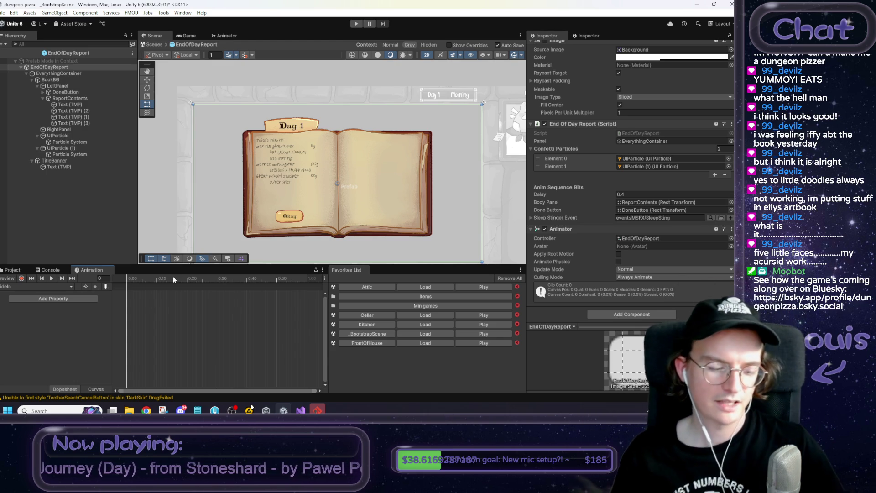
# In record mode, key EverythingContainer at frame 0 moved down below the journal frame (-854).
pyautogui.scroll(-3, 382, 152)
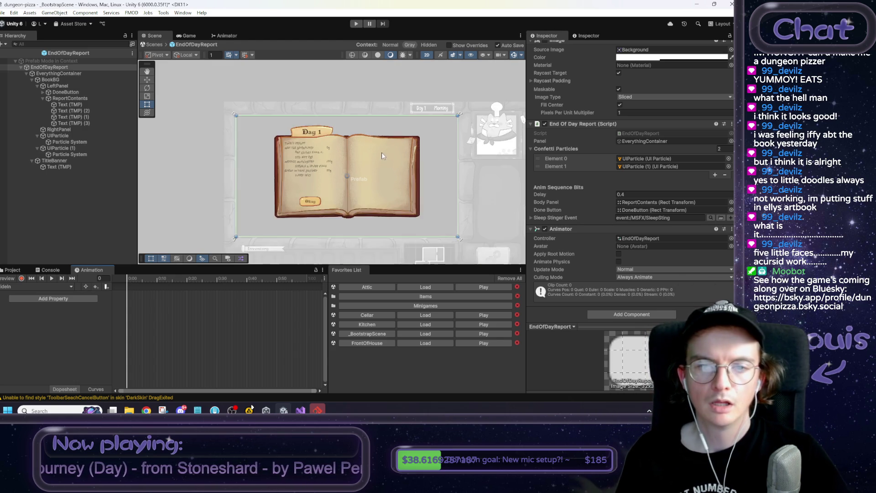
pyautogui.scroll(2, 364, 173)
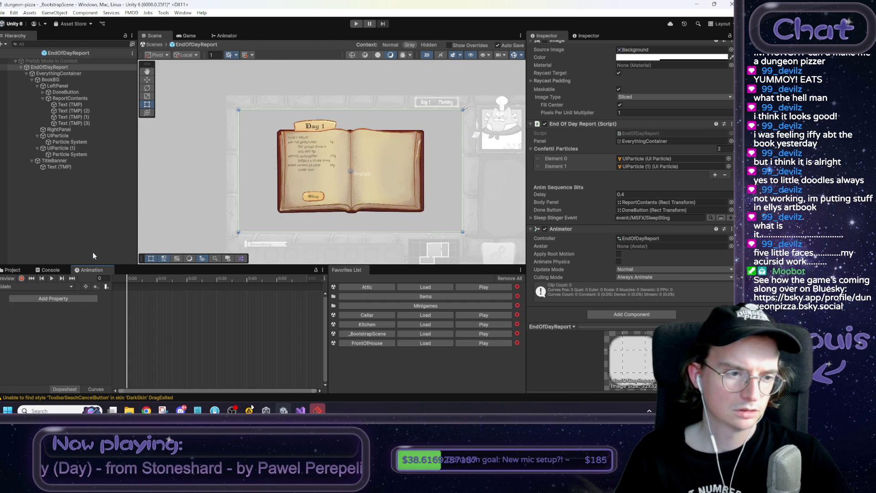
pyautogui.click(22, 278)
pyautogui.click(59, 74)
pyautogui.press('f')
pyautogui.press('w')
pyautogui.moveTo(319, 161); pyautogui.dragTo(316, 18)
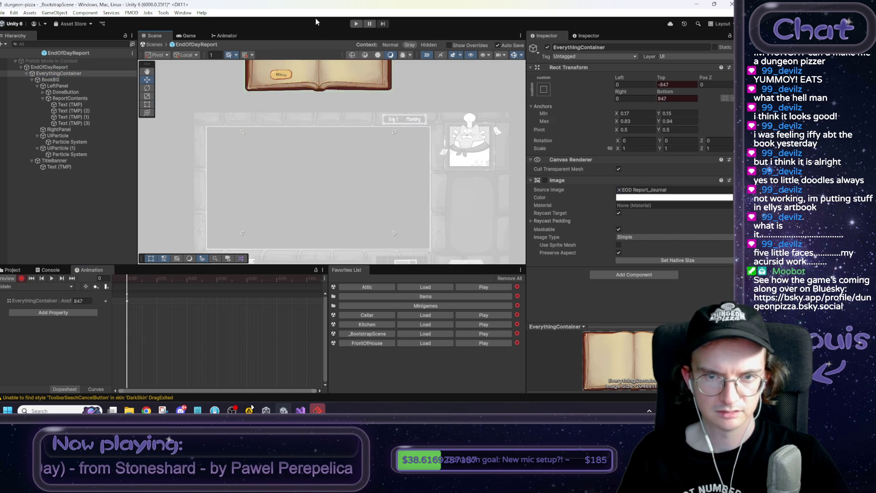
pyautogui.scroll(-2, 312, 204)
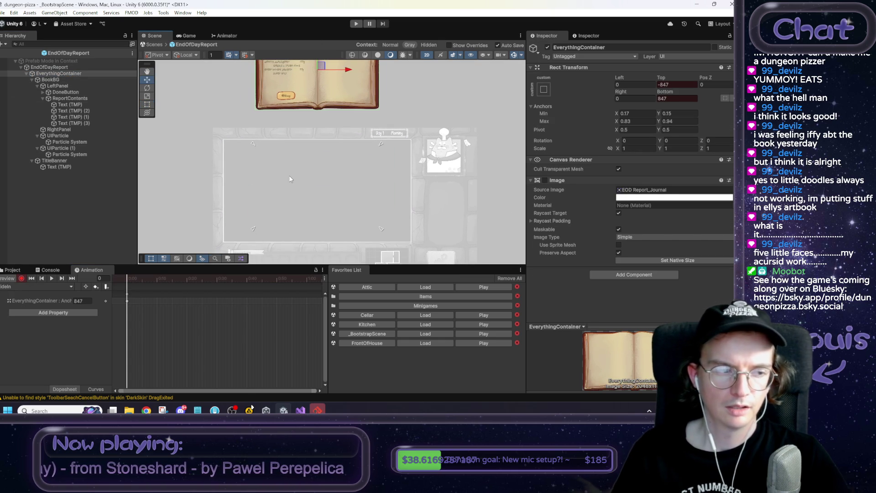
pyautogui.moveTo(320, 160)
pyautogui.mouseDown()
pyautogui.moveTo(327, 196)
pyautogui.moveTo(334, 150)
pyautogui.mouseUp()
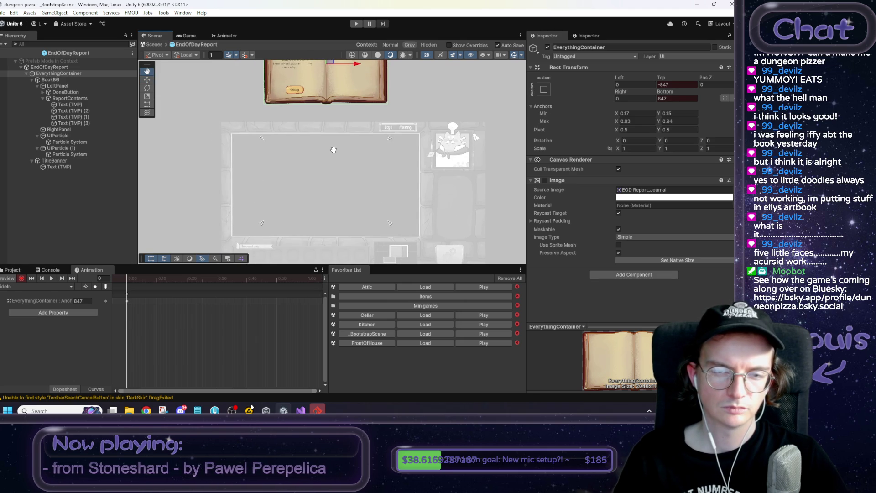
pyautogui.scroll(-5, 338, 148)
pyautogui.press('w')
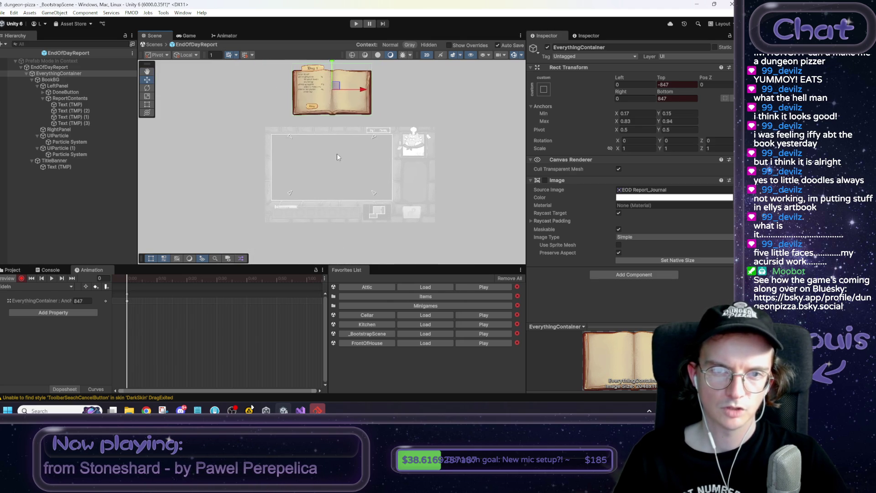
pyautogui.moveTo(322, 73)
pyautogui.mouseDown()
pyautogui.moveTo(324, 234)
pyautogui.moveTo(325, 226)
pyautogui.mouseUp()
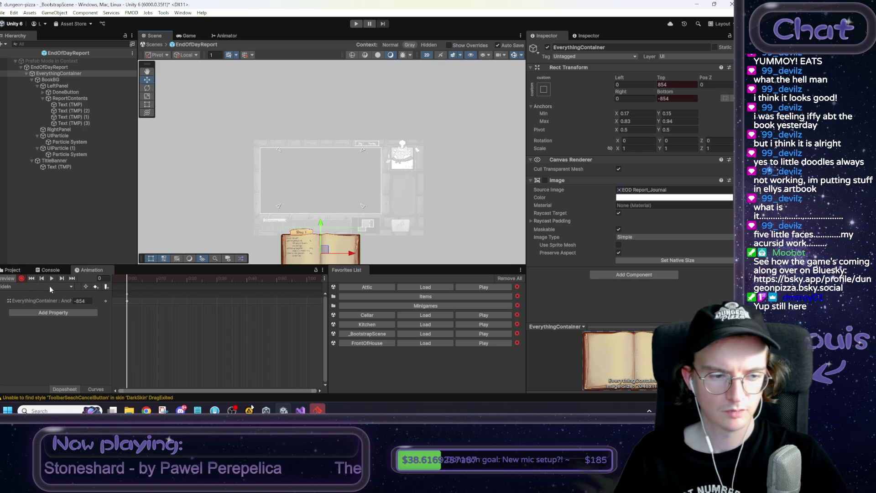
# Key the anchored position to 0 at frame 60 and preview the slide-in.
pyautogui.click(306, 278)
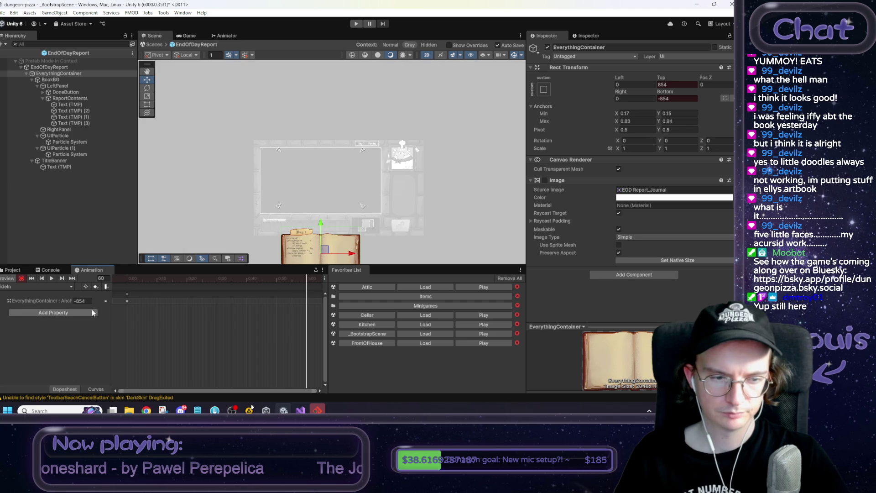
pyautogui.write('0')
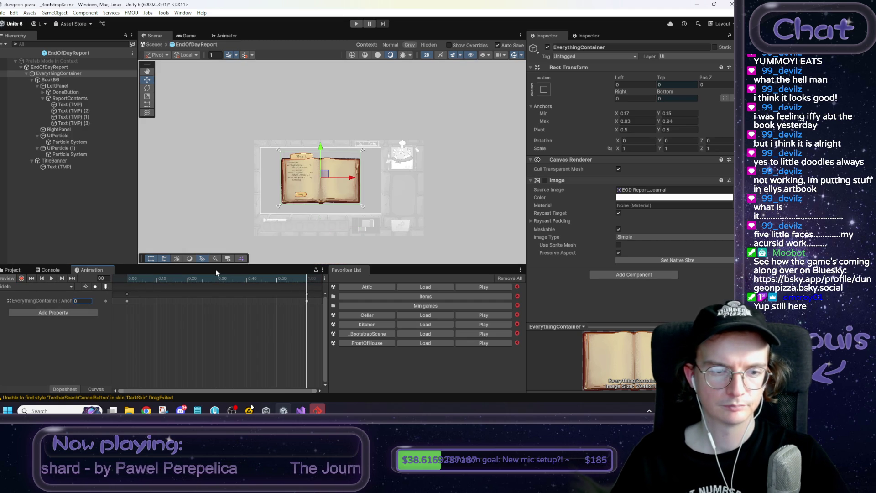
pyautogui.hotkey('shift', ',')
pyautogui.press('space')
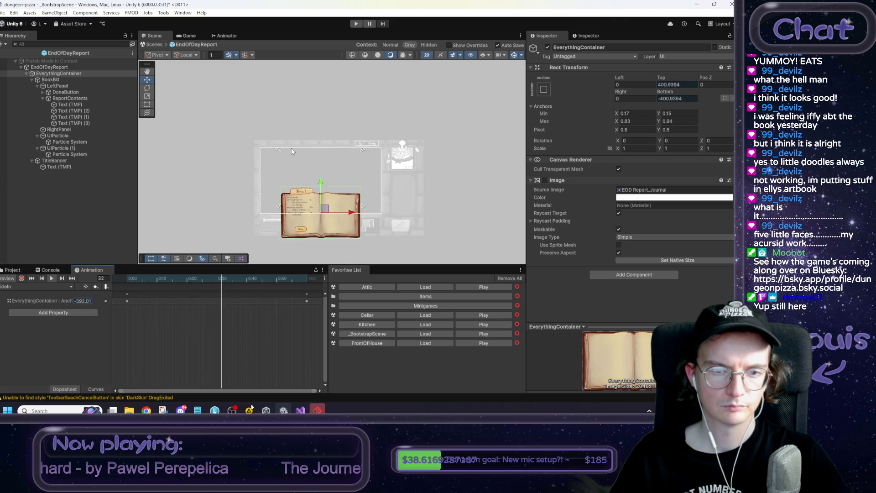
pyautogui.hotkey('shift', ',')
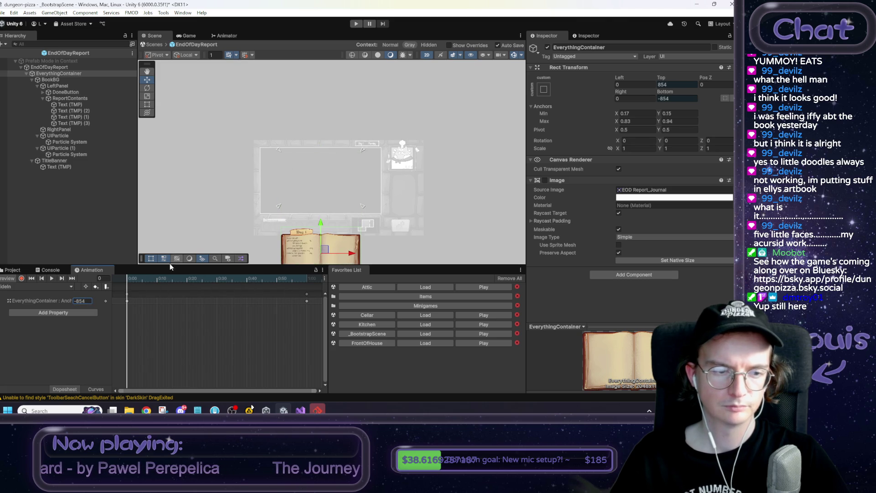
pyautogui.click(189, 37)
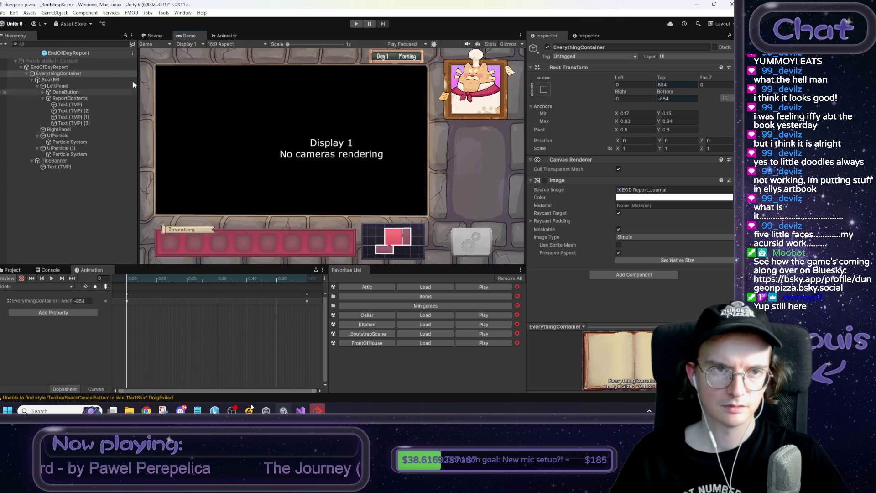
# Drag EverythingContainer in the Scene view so its frame-0 Top/Bottom offsets read 707/-707.
pyautogui.click(151, 38)
pyautogui.scroll(5, 343, 206)
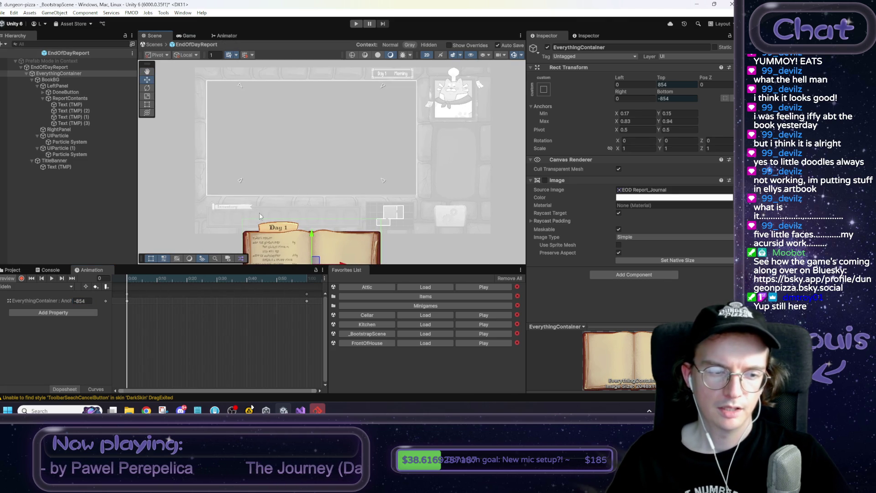
pyautogui.click(82, 301)
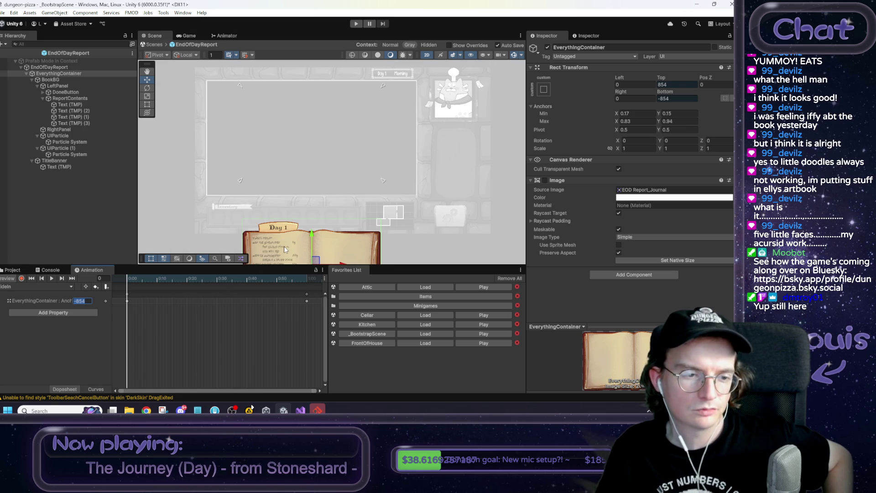
pyautogui.moveTo(314, 245)
pyautogui.mouseDown()
pyautogui.moveTo(314, 98)
pyautogui.moveTo(312, 155)
pyautogui.mouseUp()
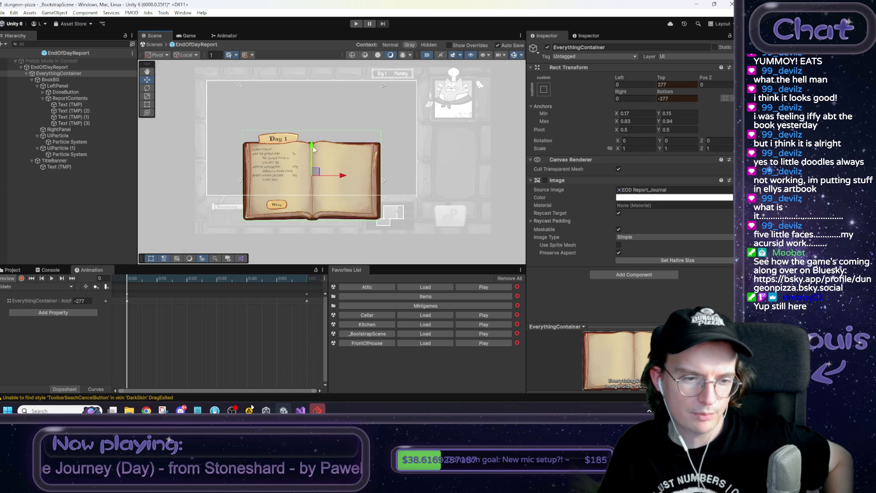
pyautogui.moveTo(312, 149); pyautogui.dragTo(300, 213)
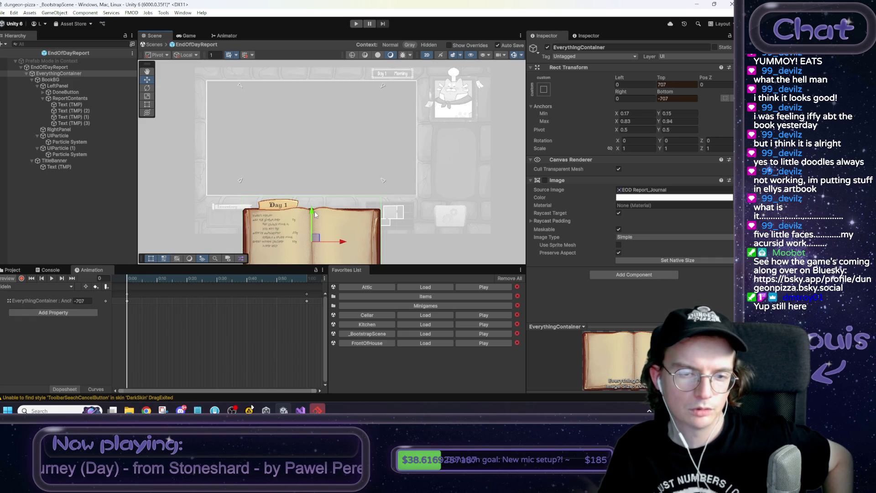
pyautogui.scroll(-1, 321, 221)
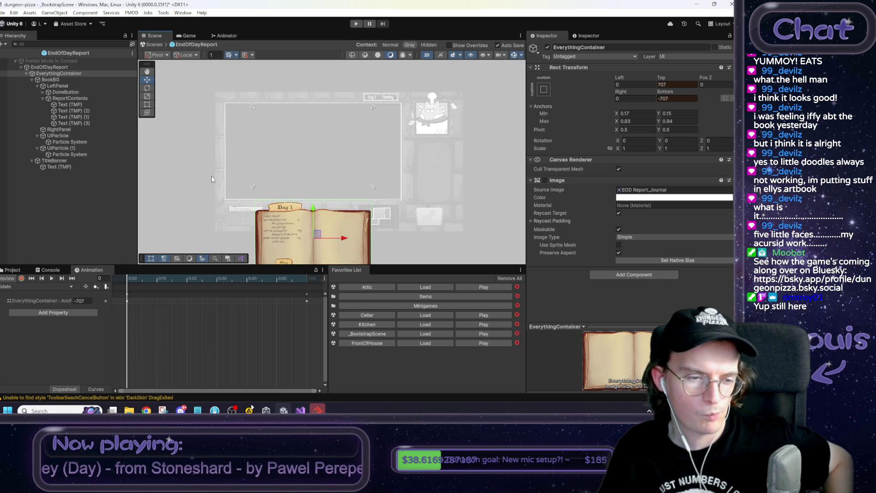
pyautogui.rightClick(68, 303)
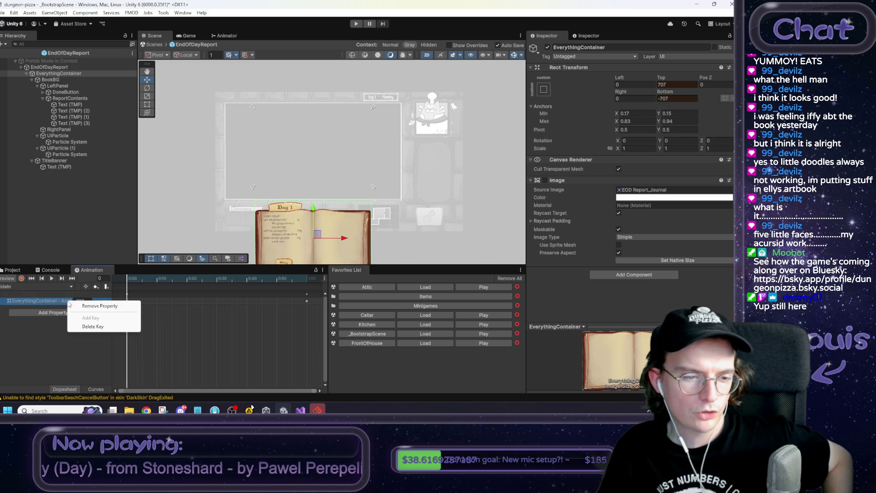
# Close the anchor property menu and switch to the Google results on animating UI with ratios.
pyautogui.click(82, 302)
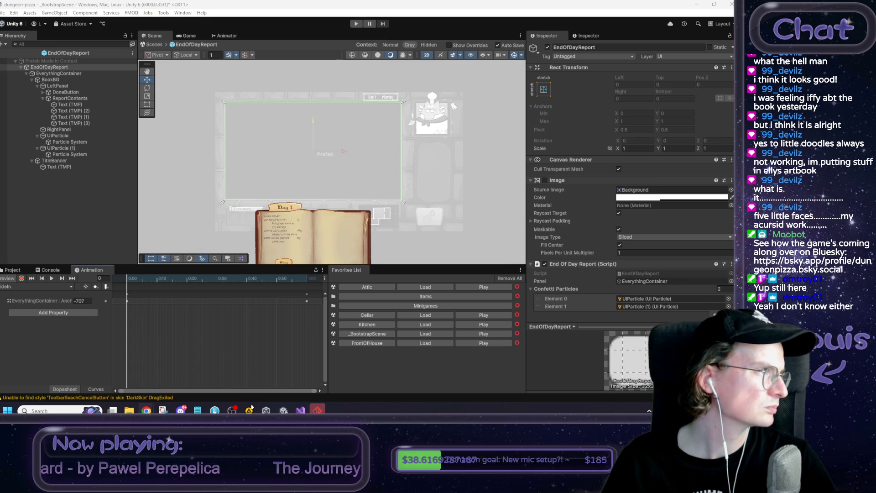
pyautogui.hotkey('alt', 'Tab')
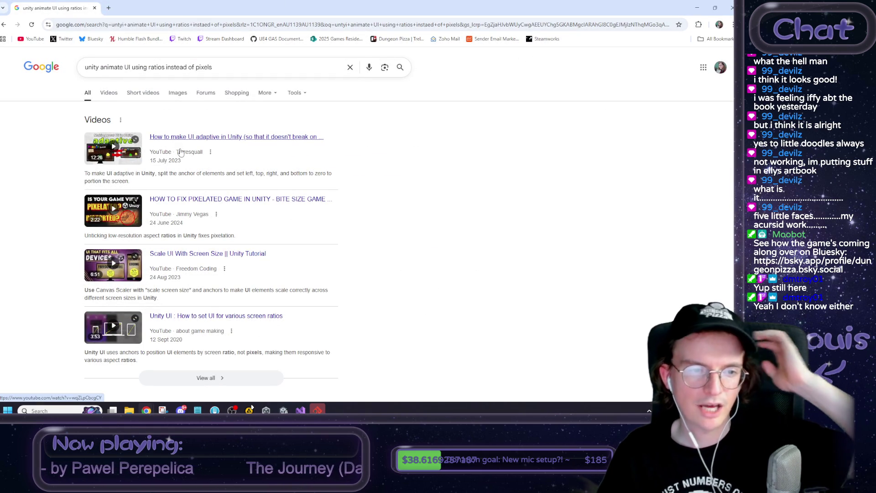
# Open the Stack Overflow question on animating UI position for different aspect ratios.
pyautogui.scroll(-3, 180, 152)
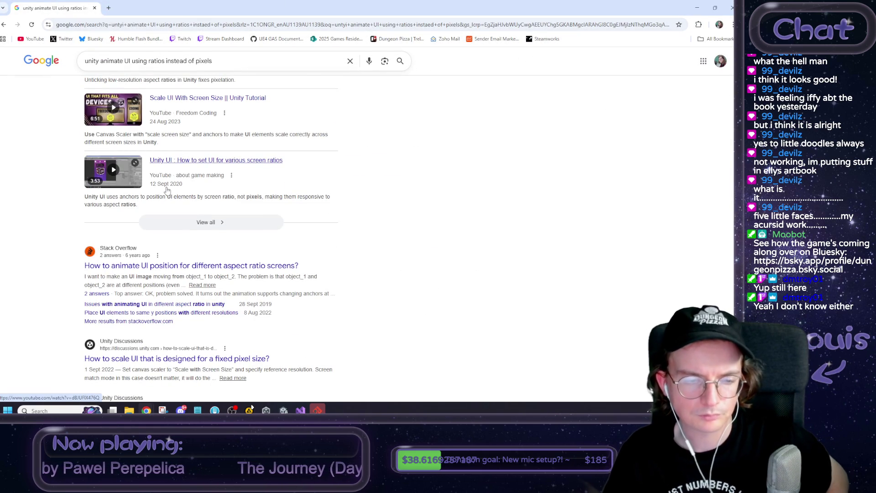
pyautogui.click(247, 271)
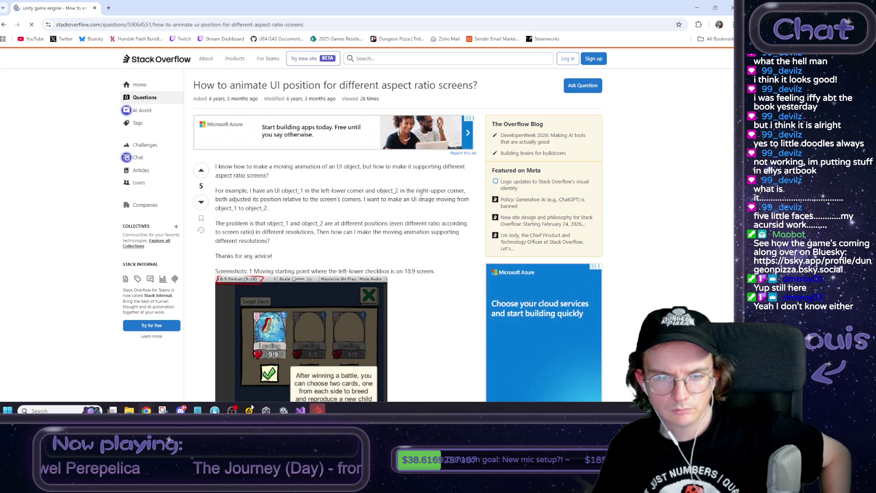
pyautogui.scroll(-6, 420, 197)
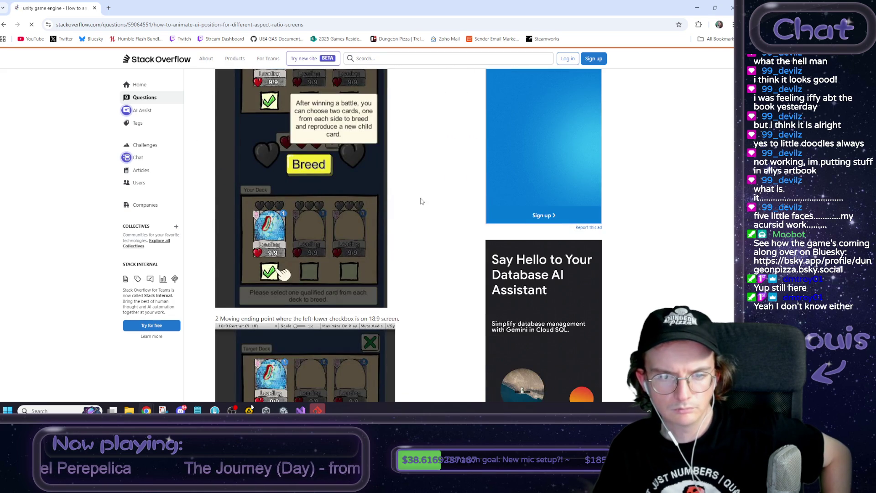
pyautogui.scroll(-9, 420, 201)
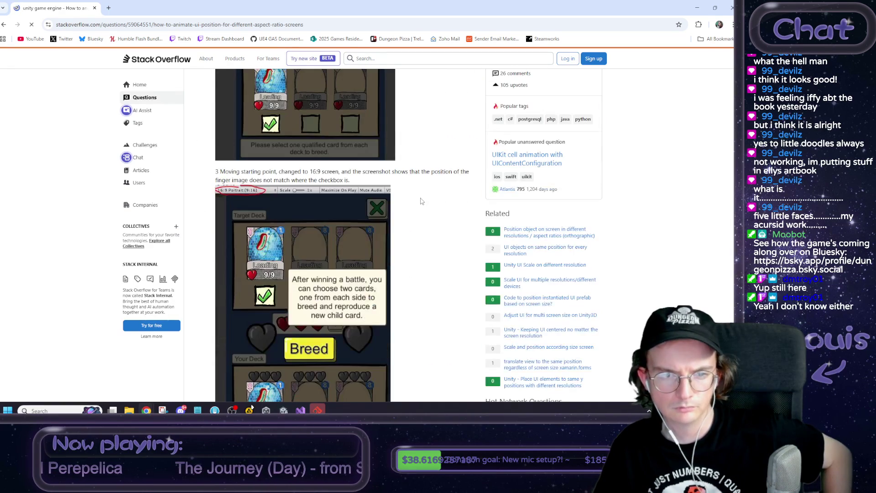
pyautogui.scroll(-12, 421, 200)
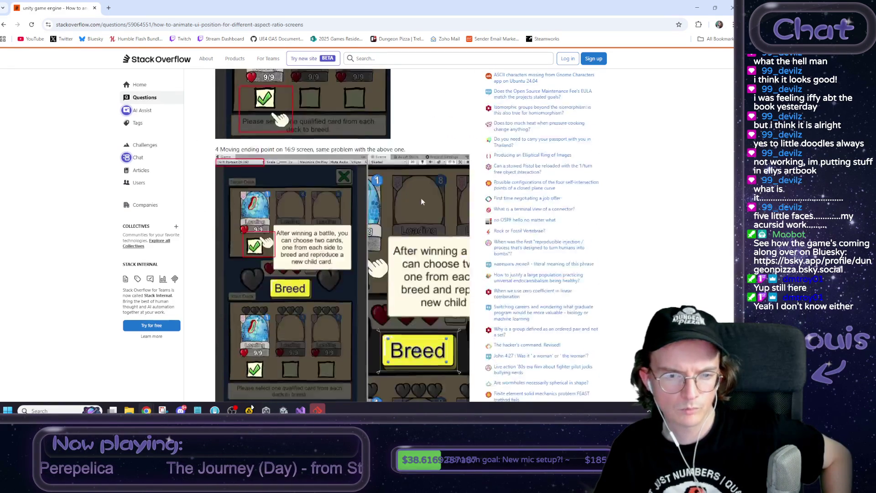
# Highlight the accepted answer's sentence about animating anchors, then minimize Chrome back to Unity.
pyautogui.scroll(-1, 421, 201)
pyautogui.scroll(3, 420, 201)
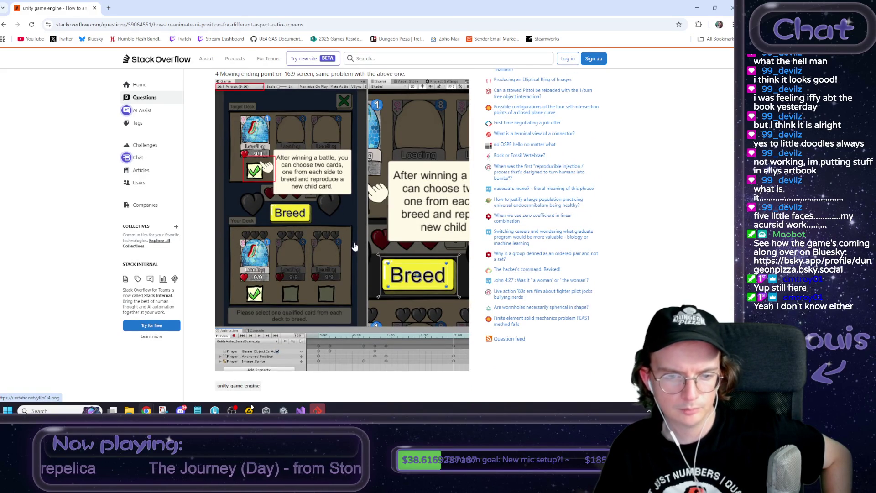
pyautogui.scroll(-5, 355, 247)
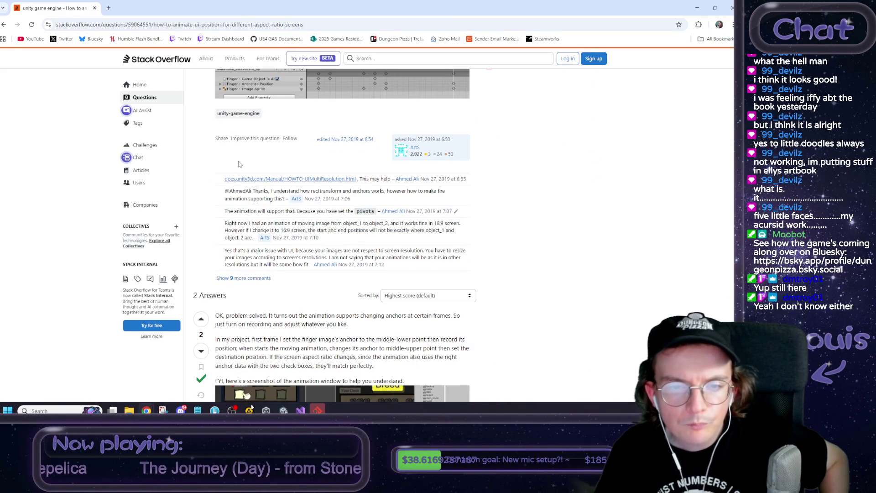
pyautogui.scroll(-2, 236, 224)
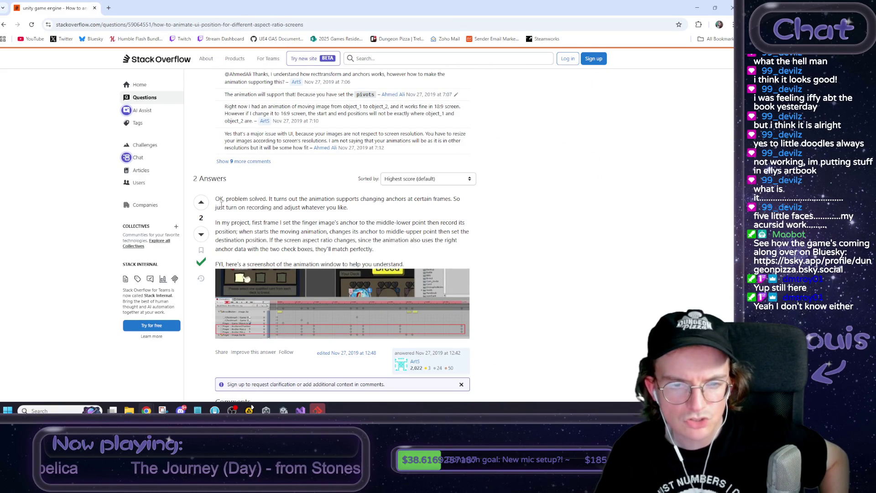
pyautogui.moveTo(267, 207)
pyautogui.mouseDown()
pyautogui.moveTo(431, 199)
pyautogui.moveTo(458, 208)
pyautogui.moveTo(251, 208)
pyautogui.moveTo(356, 210)
pyautogui.mouseUp()
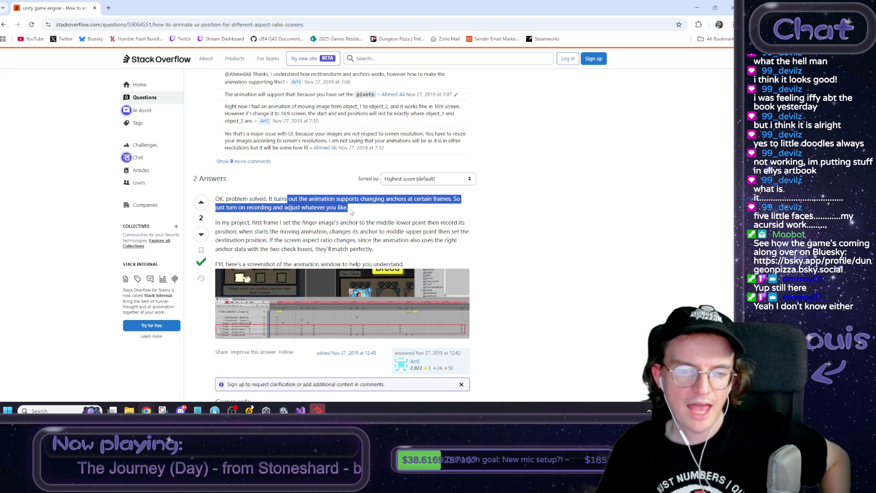
pyautogui.click(697, 7)
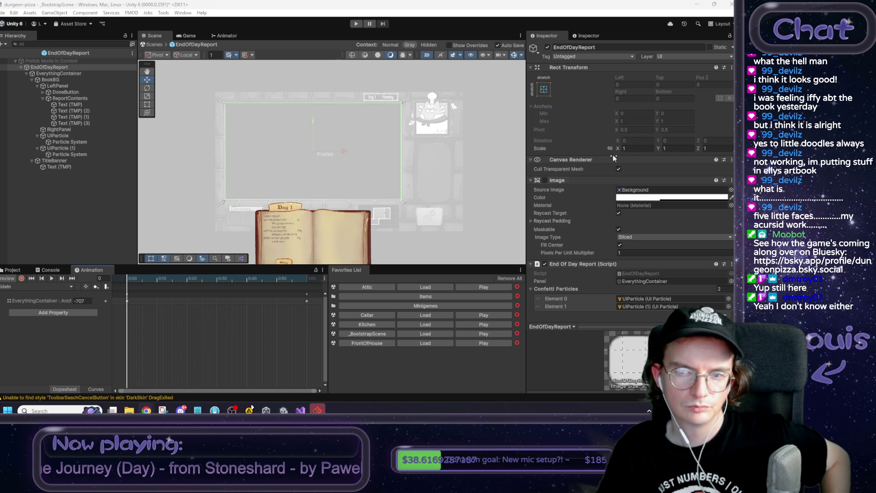
# Bring the Chrome Stack Overflow answer back up and clear its highlighted text.
pyautogui.hotkey('alt', 'Tab')
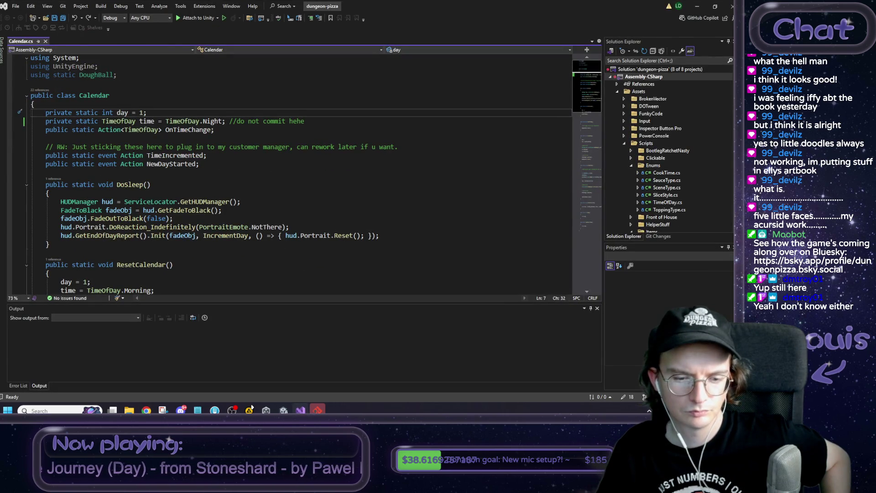
pyautogui.hotkey('alt', 'Tab')
pyautogui.moveTo(146, 410)
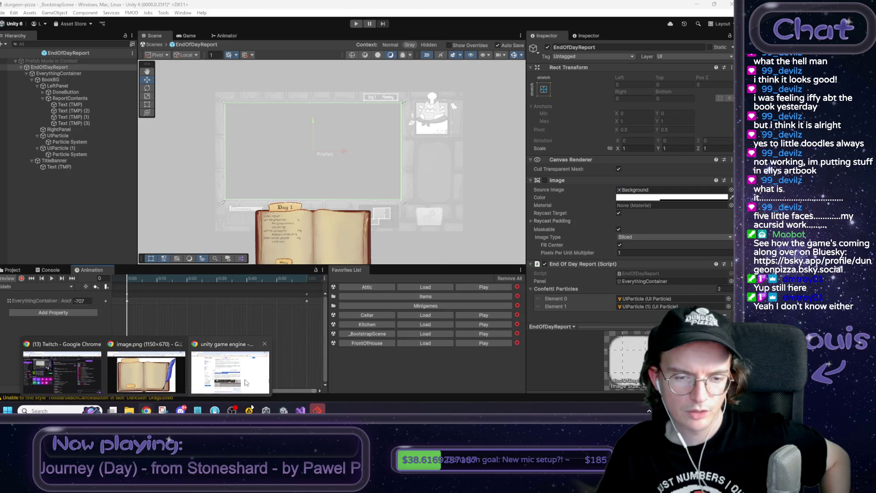
pyautogui.click(230, 367)
pyautogui.click(335, 221)
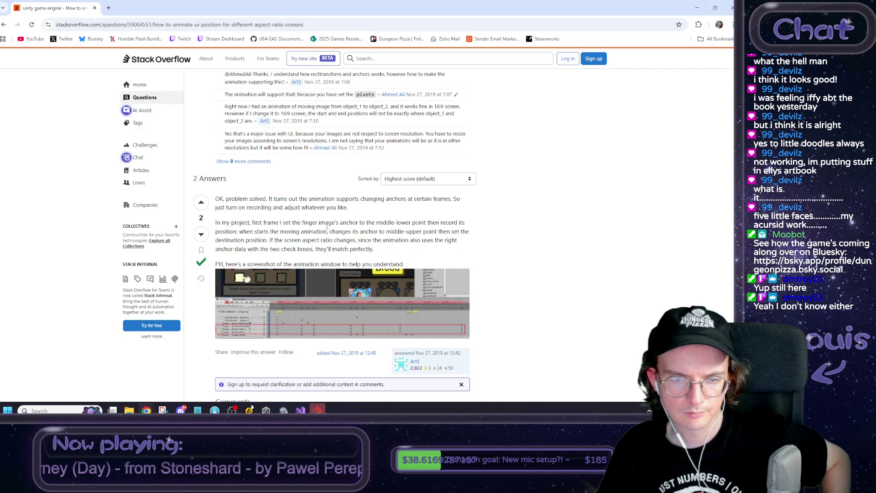
pyautogui.scroll(-1, 327, 226)
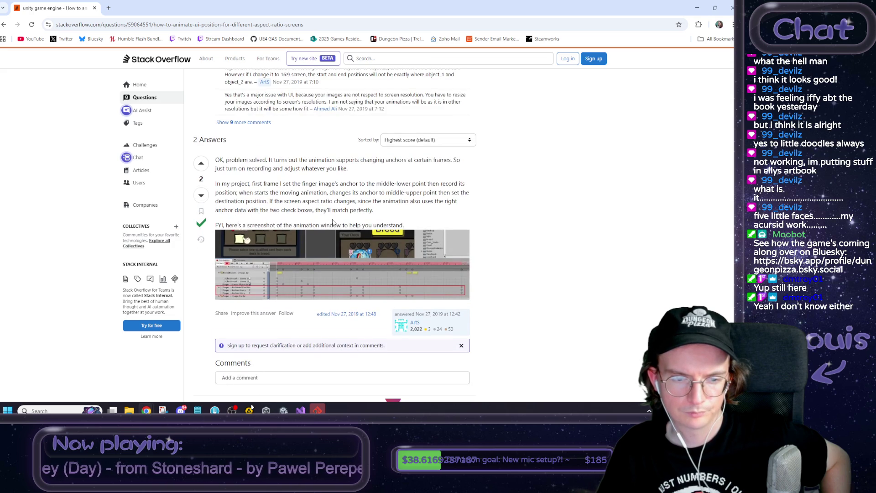
# Finish reading the accepted answer and go back to the Google results.
pyautogui.scroll(-4, 333, 222)
pyautogui.scroll(-4, 334, 222)
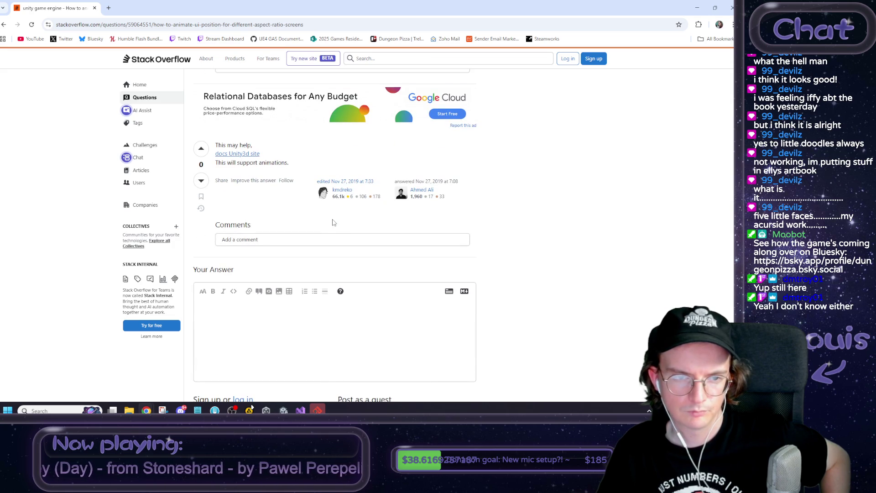
pyautogui.scroll(-4, 333, 223)
pyautogui.scroll(12, 335, 237)
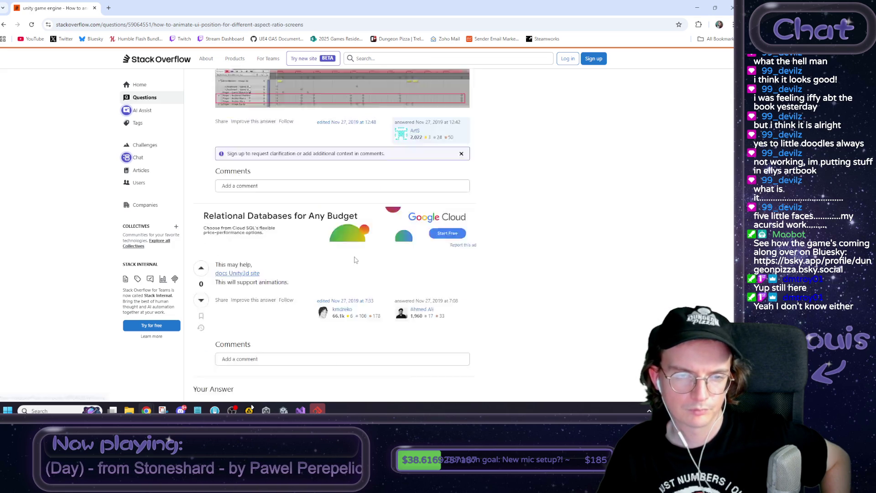
pyautogui.click(4, 25)
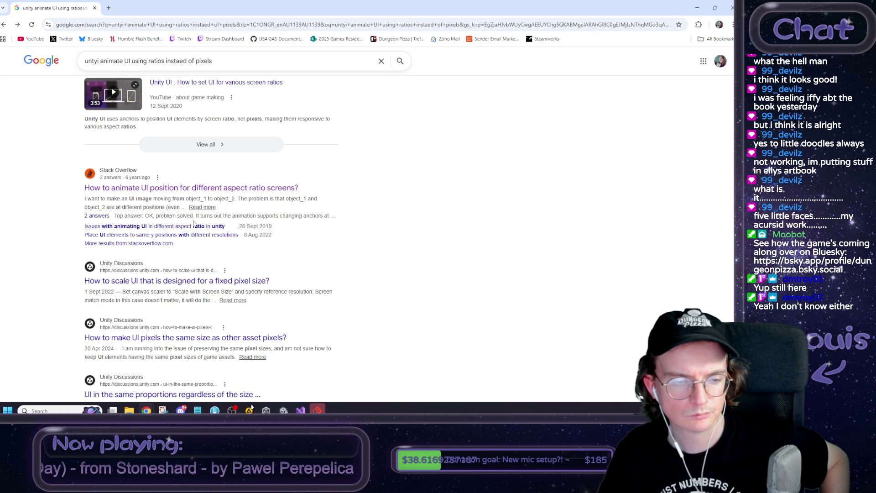
# Skim 'Issues with animating UI in different aspect ratio in unity', then return to Unity.
pyautogui.click(200, 227)
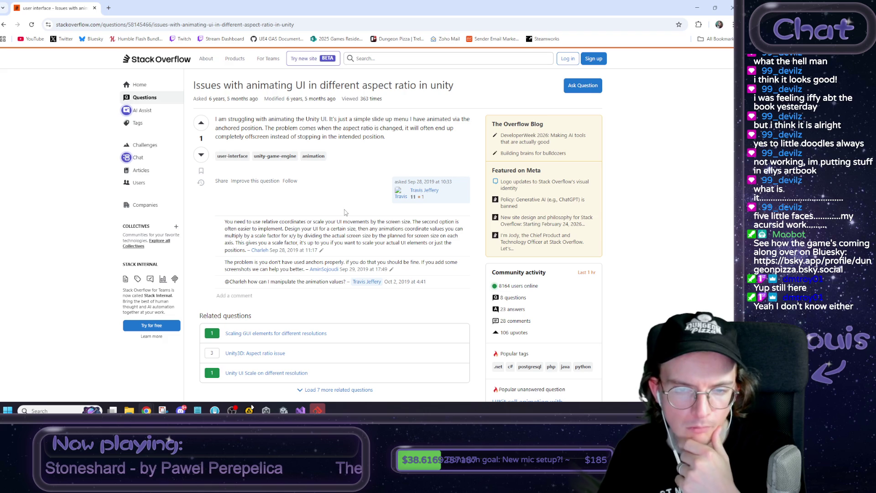
pyautogui.scroll(-10, 333, 235)
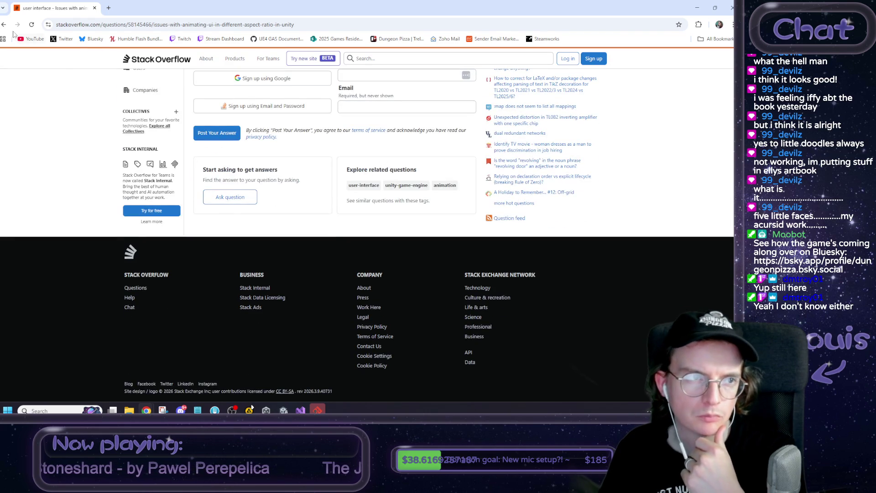
pyautogui.click(4, 24)
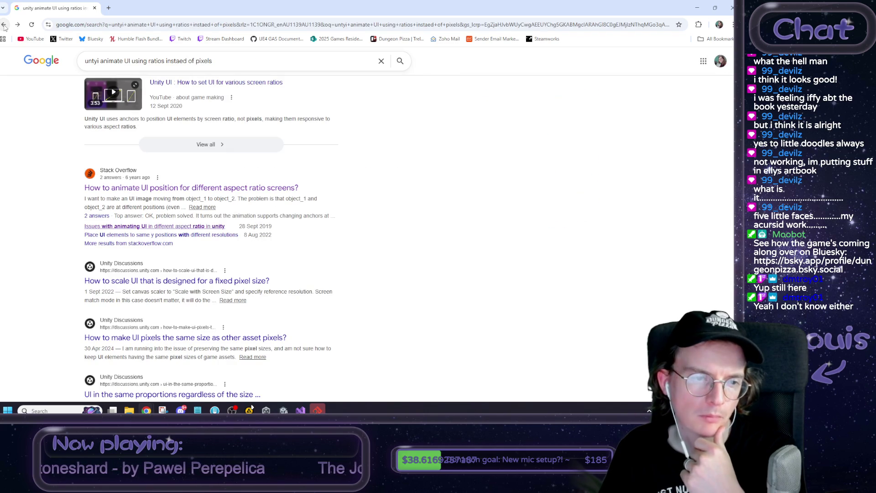
pyautogui.hotkey('alt', 'Tab')
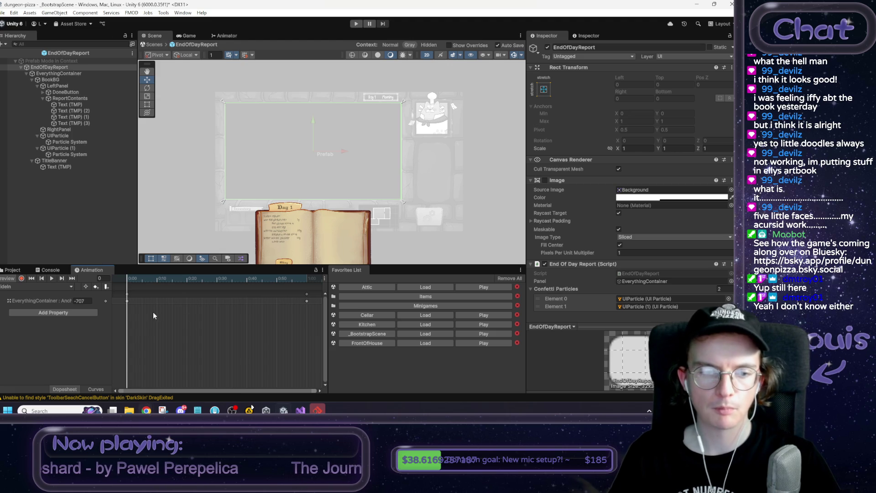
# Set EverythingContainer's Top/Bottom offsets to 854/-854.
pyautogui.click(133, 286)
pyautogui.moveTo(157, 283)
pyautogui.mouseDown()
pyautogui.moveTo(147, 278)
pyautogui.moveTo(188, 286)
pyautogui.mouseUp()
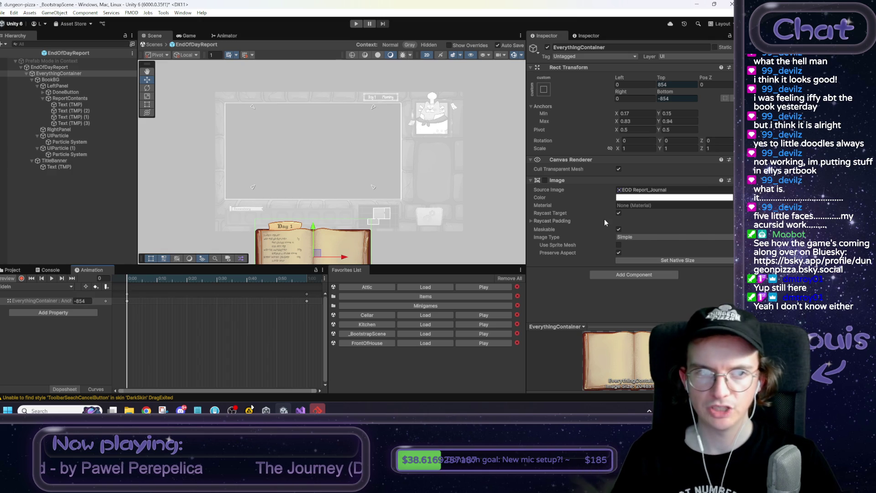
pyautogui.click(633, 275)
# Add a Canvas Group component to EverythingContainer, found by searching 'canvas'.
pyautogui.write('coo')
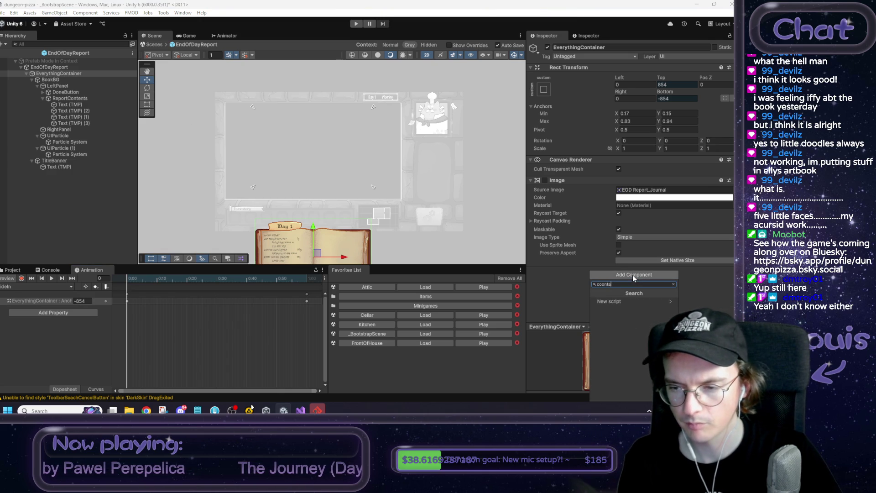
pyautogui.write('nta')
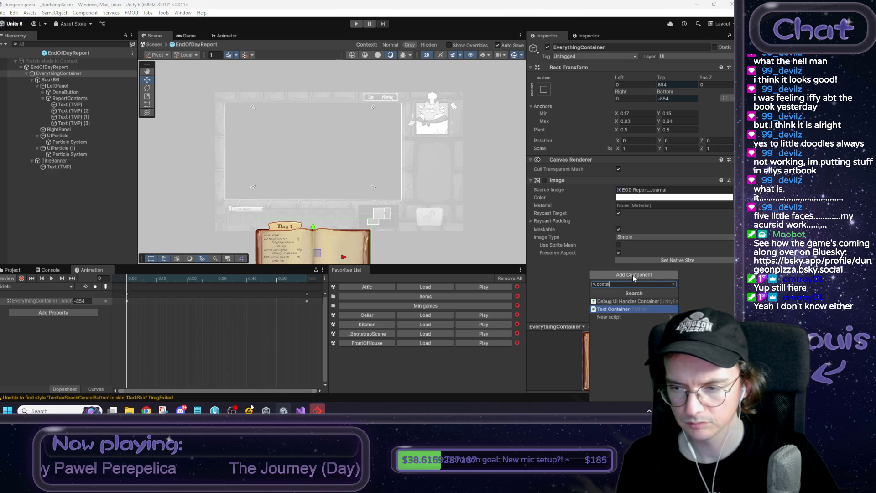
pyautogui.press('BackSpace')
pyautogui.press('BackSpace')
pyautogui.press('BackSpace')
pyautogui.write('ui')
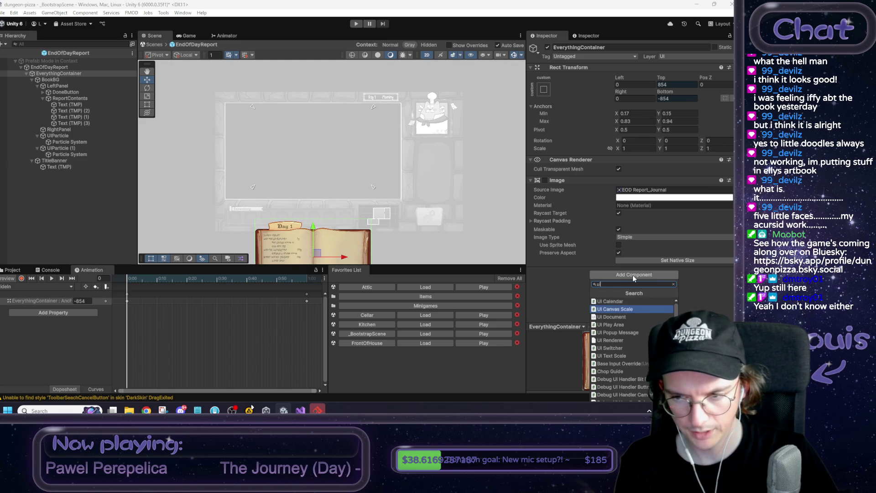
pyautogui.press('BackSpace')
pyautogui.press('BackSpace')
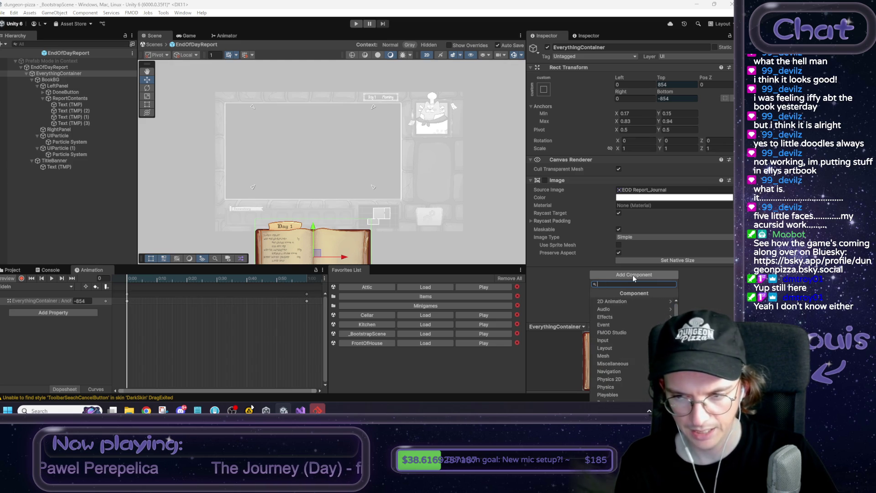
pyautogui.write('ui')
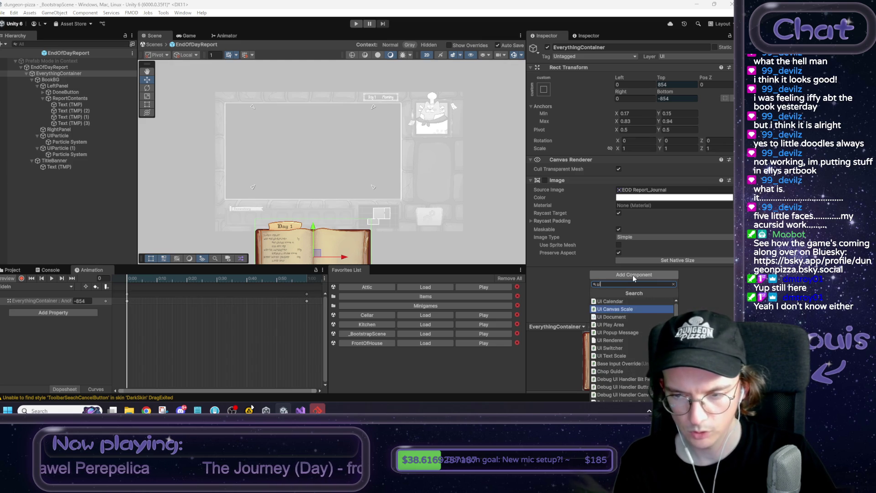
pyautogui.press('BackSpace')
pyautogui.press('BackSpace')
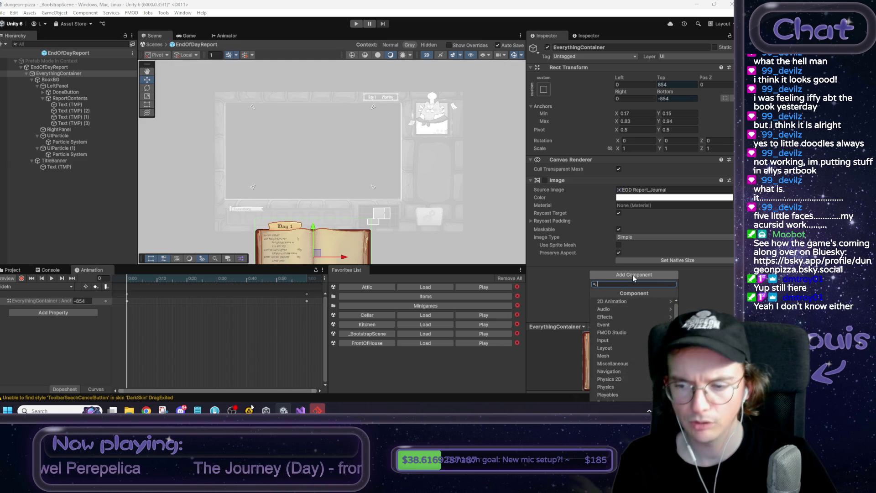
pyautogui.scroll(-2, 623, 355)
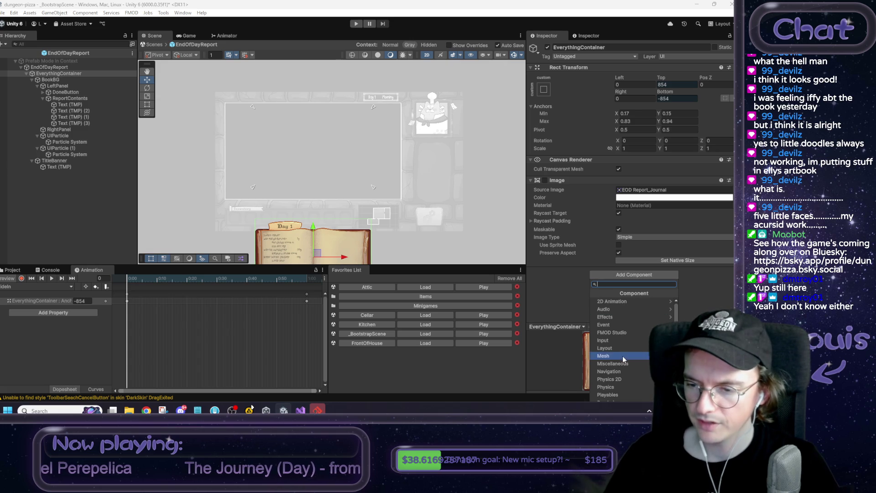
pyautogui.click(611, 395)
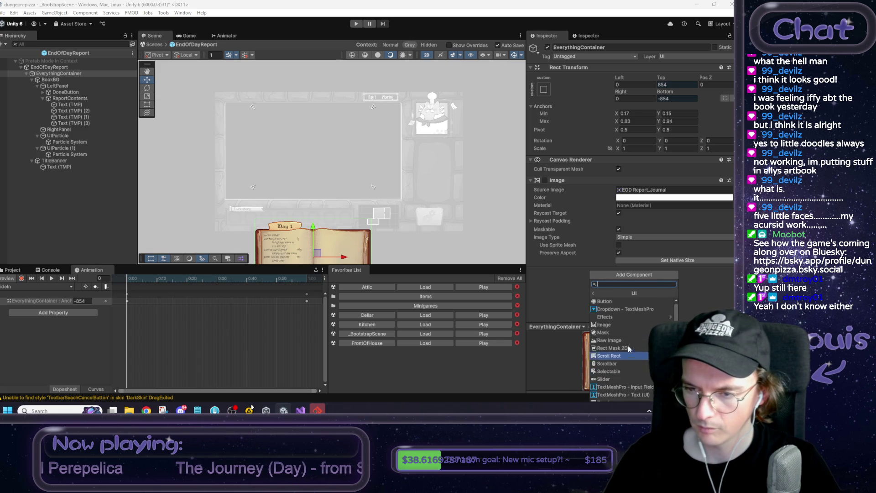
pyautogui.scroll(-2, 617, 346)
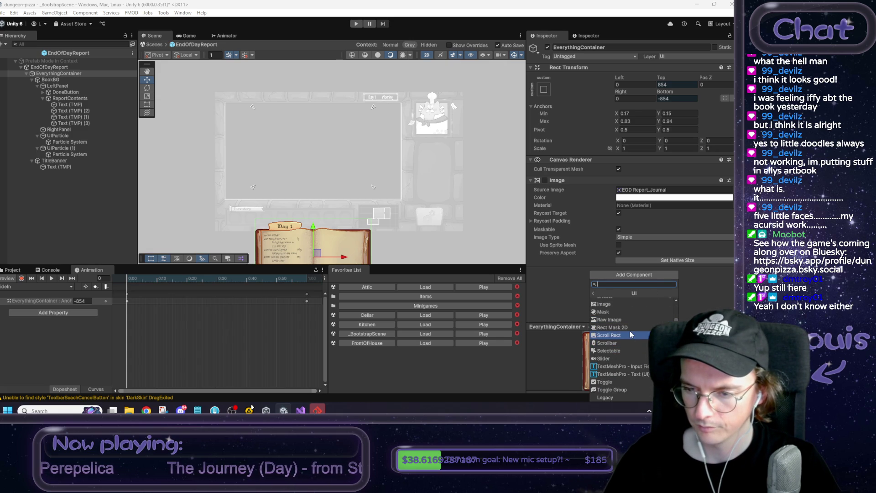
pyautogui.scroll(2, 627, 389)
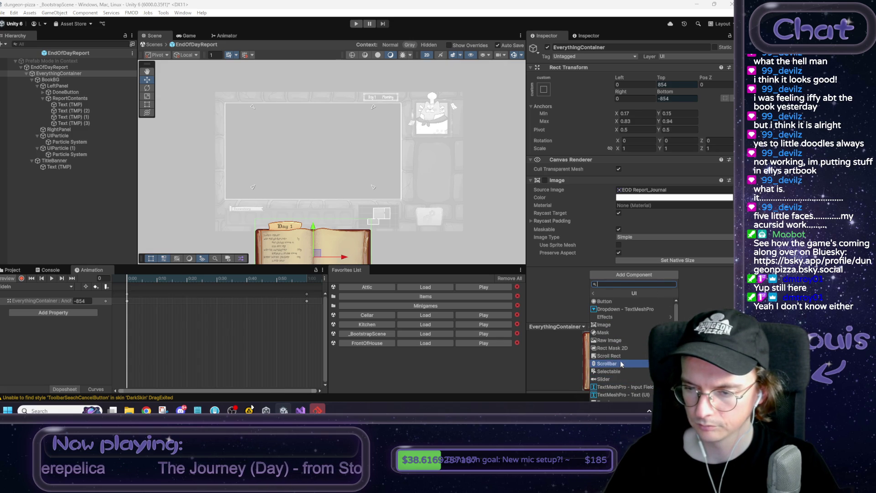
pyautogui.write('canvas')
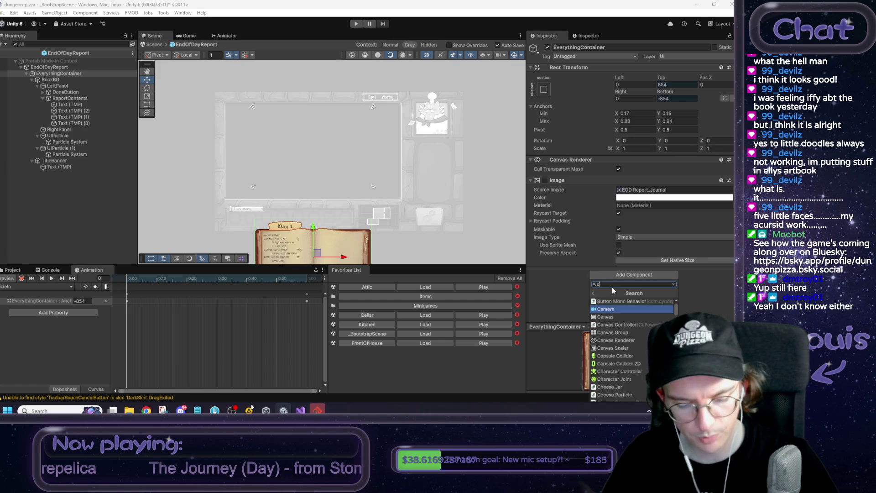
pyautogui.click(613, 300)
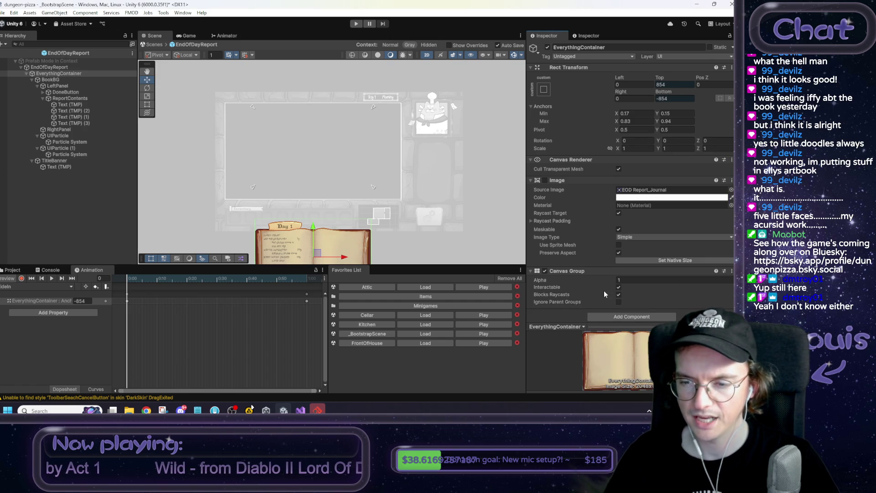
# Record Canvas Group Alpha keys of 0 at frame 0 and 1 at frame 40.
pyautogui.scroll(-1, 604, 290)
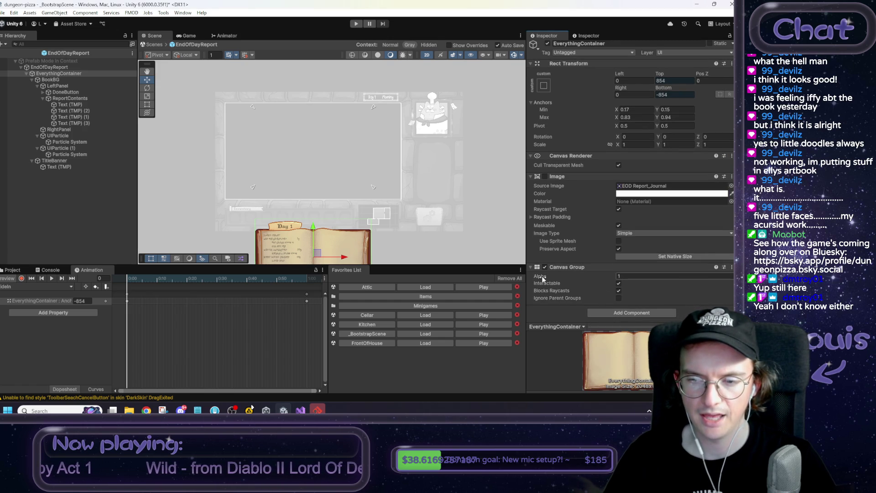
pyautogui.moveTo(566, 278)
pyautogui.mouseDown()
pyautogui.moveTo(550, 280)
pyautogui.moveTo(614, 281)
pyautogui.mouseUp()
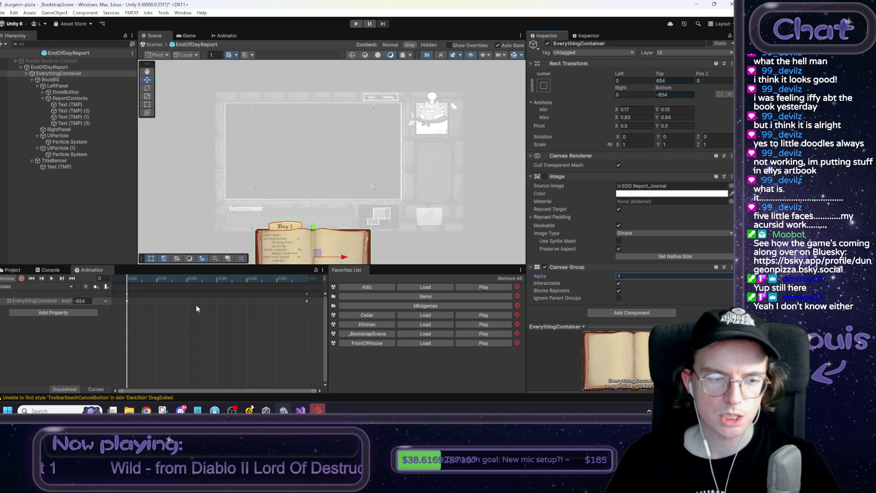
pyautogui.click(21, 279)
pyautogui.write('0')
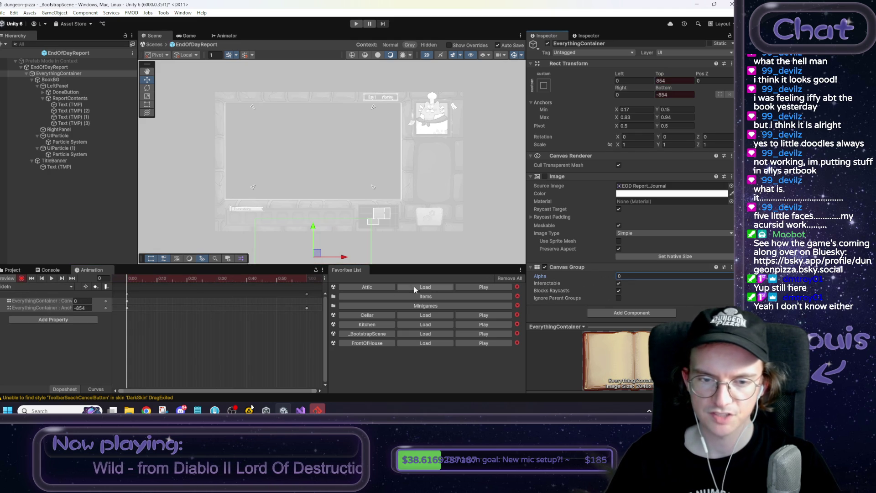
pyautogui.click(246, 279)
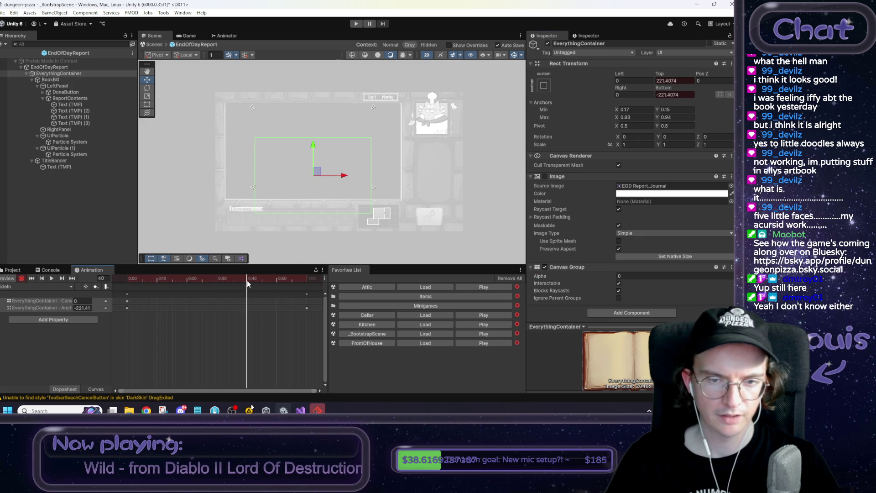
pyautogui.write('1')
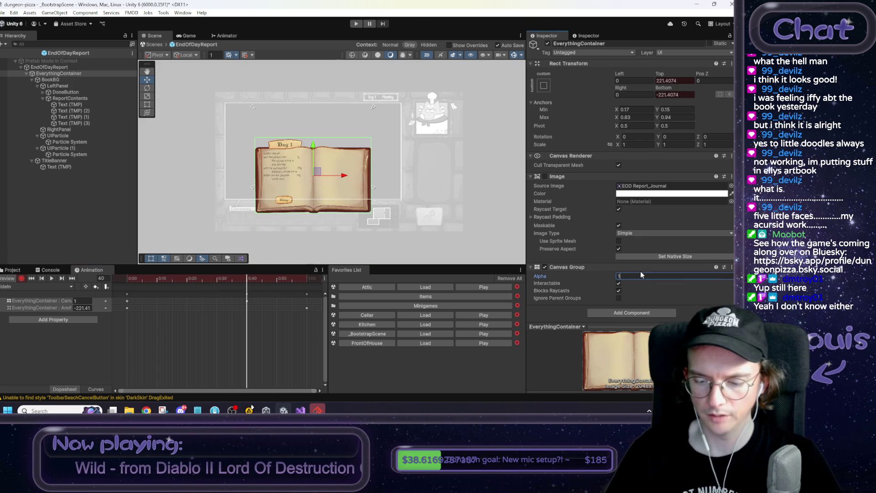
pyautogui.moveTo(236, 280)
pyautogui.mouseDown()
pyautogui.moveTo(128, 283)
pyautogui.moveTo(321, 276)
pyautogui.moveTo(121, 277)
pyautogui.moveTo(317, 277)
pyautogui.moveTo(126, 271)
pyautogui.moveTo(262, 272)
pyautogui.moveTo(340, 256)
pyautogui.moveTo(125, 264)
pyautogui.mouseUp()
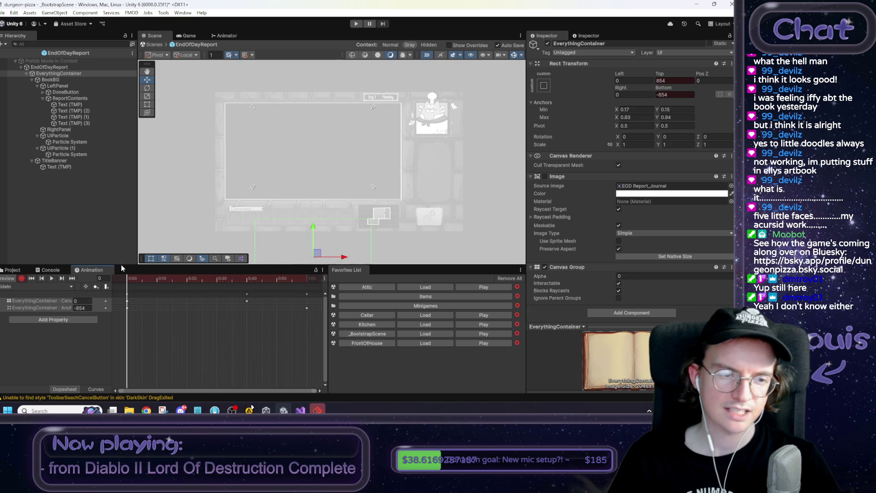
# Stop recording, review the SlideIn keyframes, and switch the Animation window to Curves view.
pyautogui.click(22, 279)
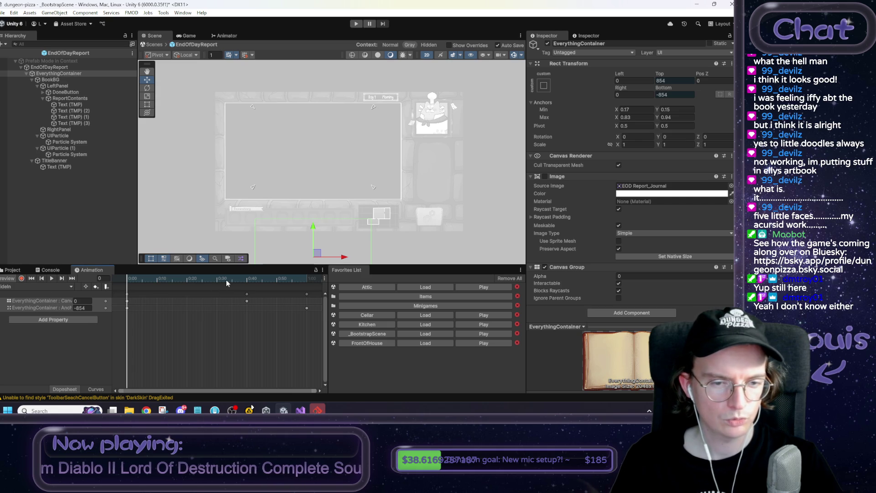
pyautogui.rightClick(89, 272)
pyautogui.click(84, 271)
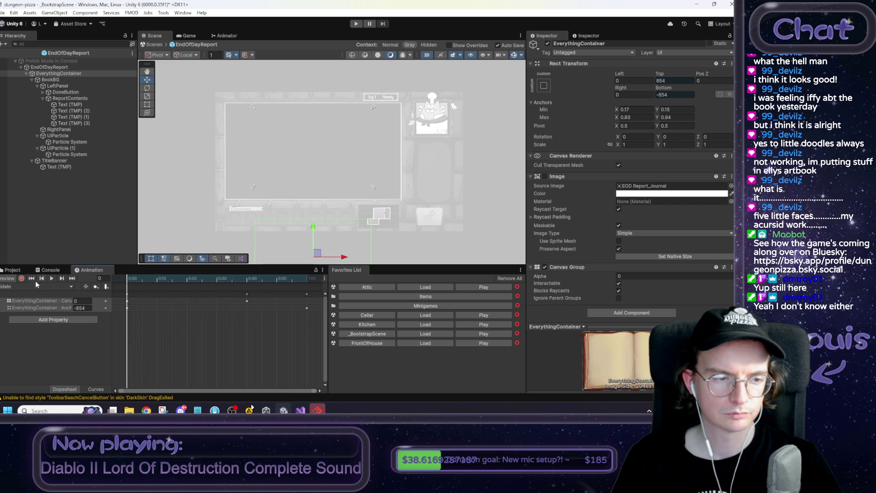
pyautogui.rightClick(107, 302)
pyautogui.click(198, 305)
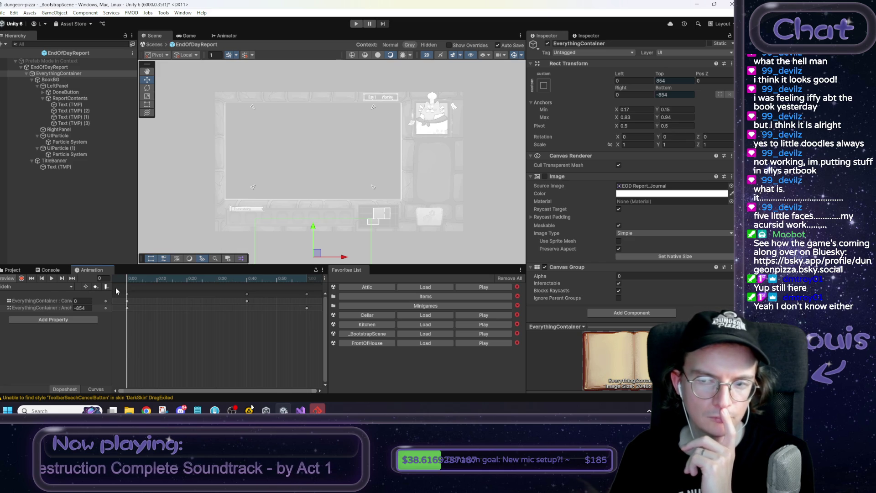
pyautogui.rightClick(87, 270)
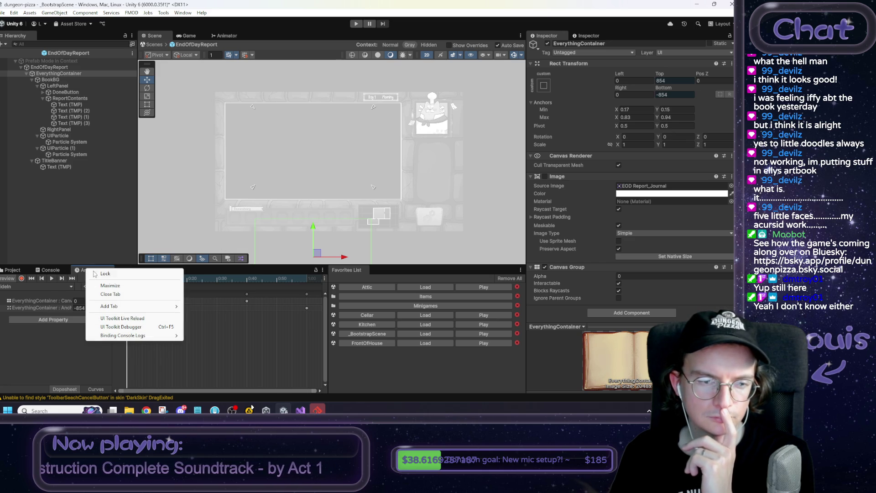
pyautogui.click(246, 327)
pyautogui.click(67, 286)
pyautogui.click(68, 286)
pyautogui.click(96, 390)
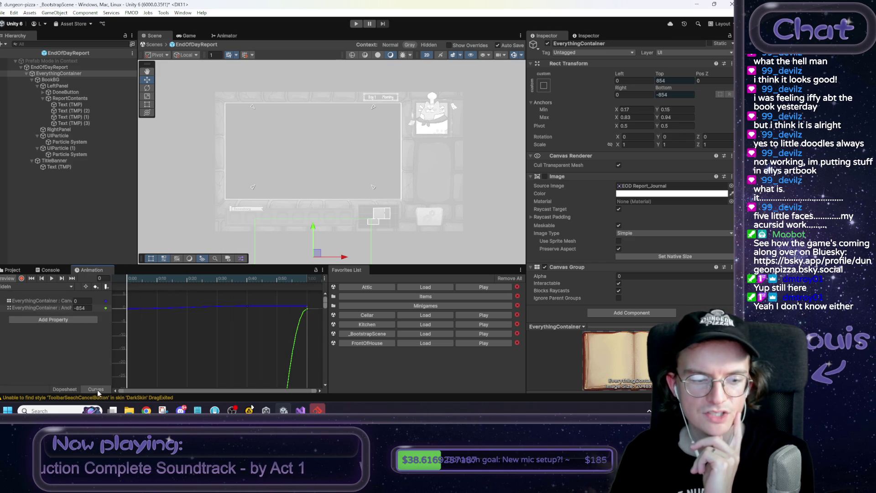
# In a maximized Animation window, pull the first Anchored Position key's tangent up for a fast start.
pyautogui.rightClick(99, 271)
pyautogui.click(117, 287)
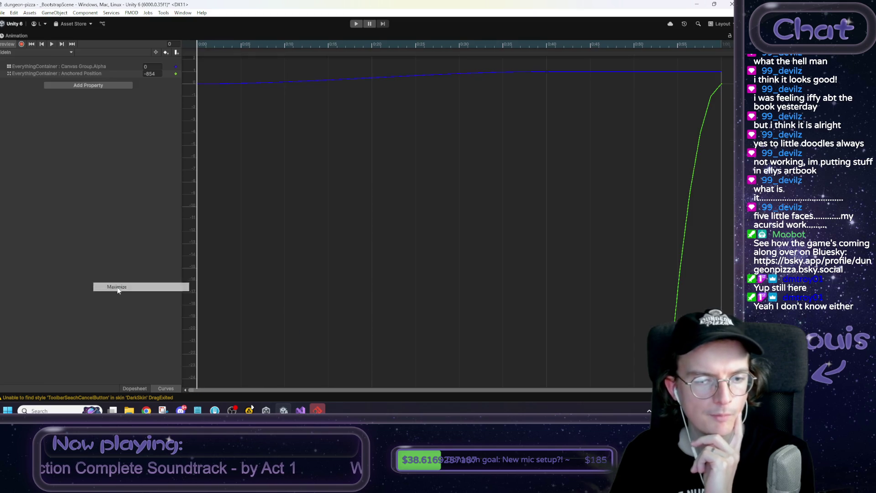
pyautogui.scroll(-5, 385, 292)
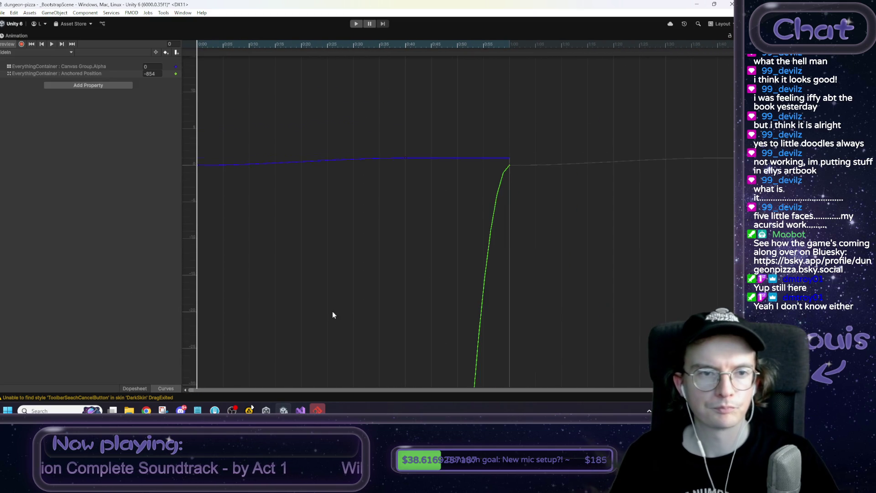
pyautogui.click(76, 71)
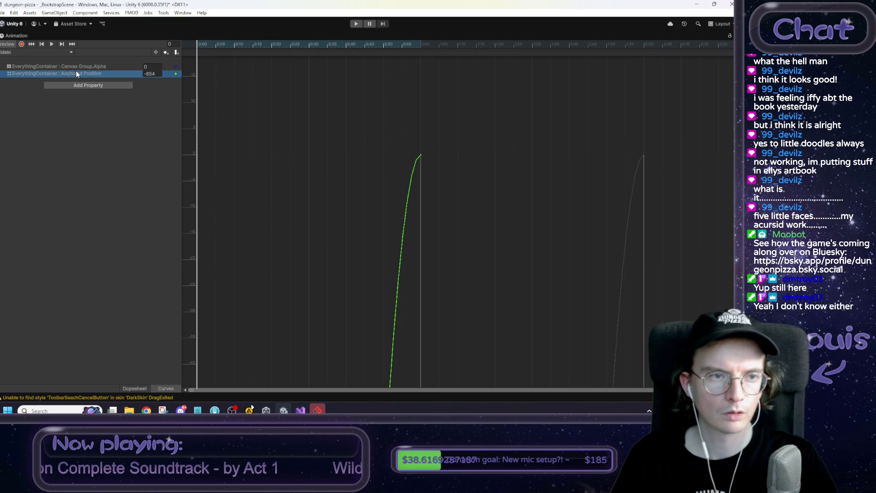
pyautogui.press('f')
pyautogui.click(719, 73)
pyautogui.click(198, 370)
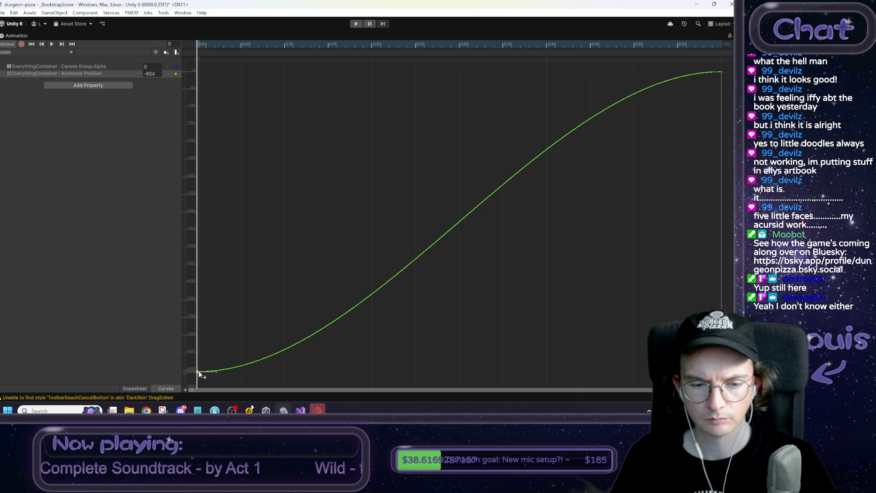
pyautogui.moveTo(213, 372); pyautogui.dragTo(247, 294)
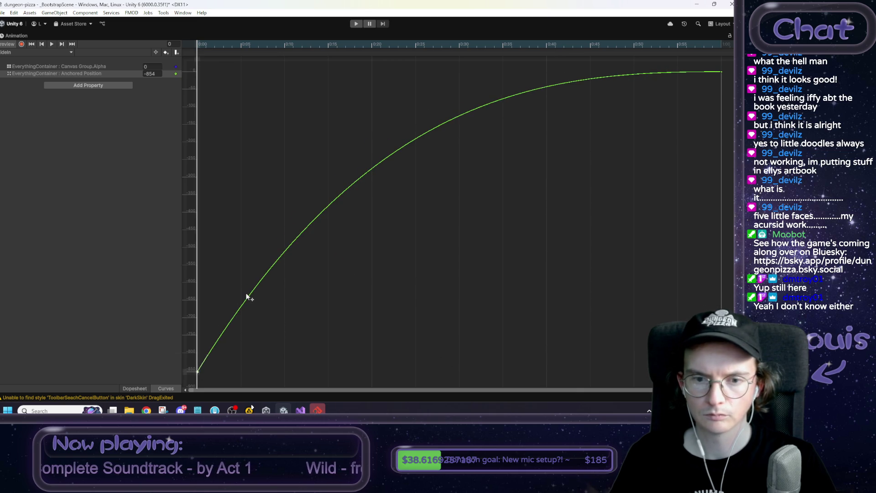
pyautogui.rightClick(21, 38)
pyautogui.click(39, 54)
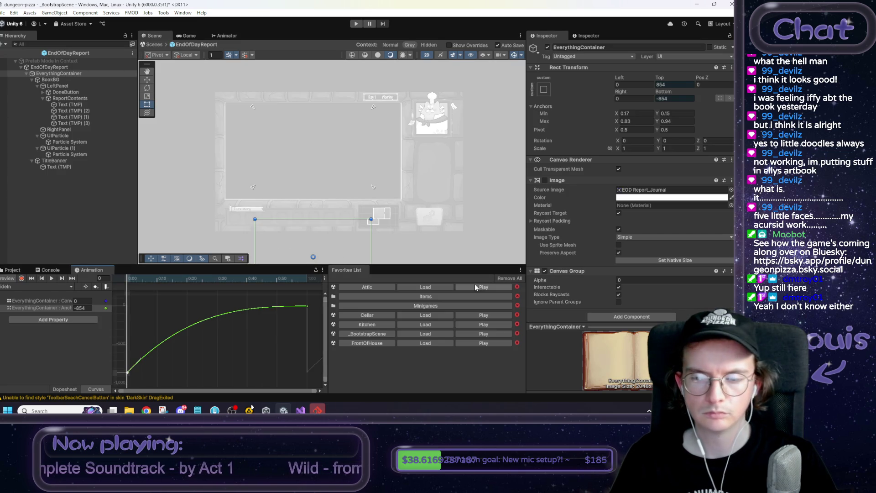
# Scrub and play the SlideIn preview, return to the Dopesheet, and show the End of day report folder.
pyautogui.moveTo(132, 281); pyautogui.dragTo(281, 282)
pyautogui.press('space')
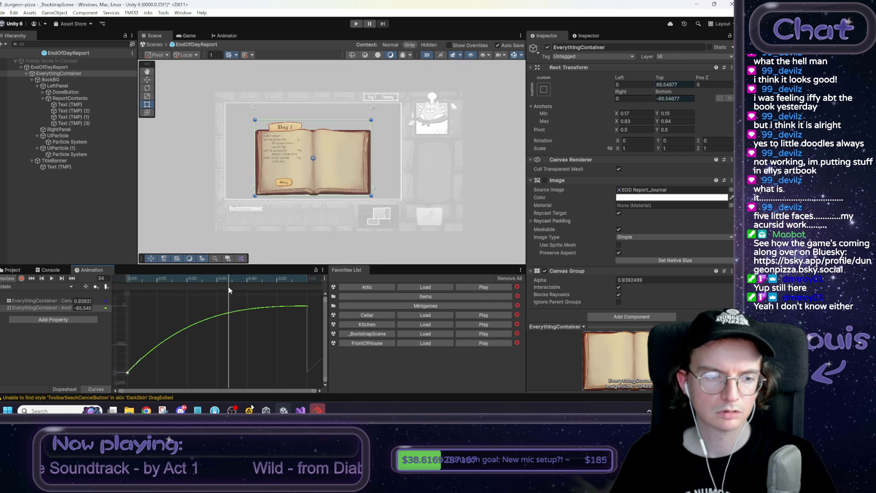
pyautogui.click(64, 389)
pyautogui.scroll(-1, 321, 216)
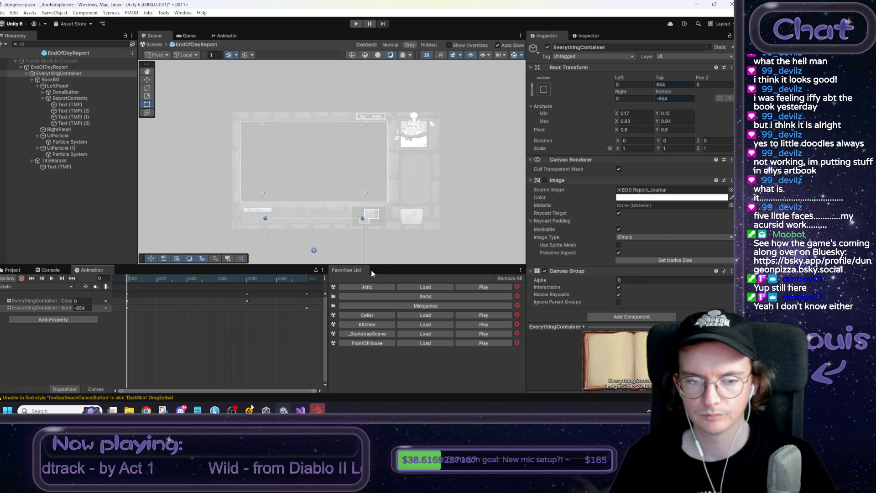
pyautogui.click(12, 270)
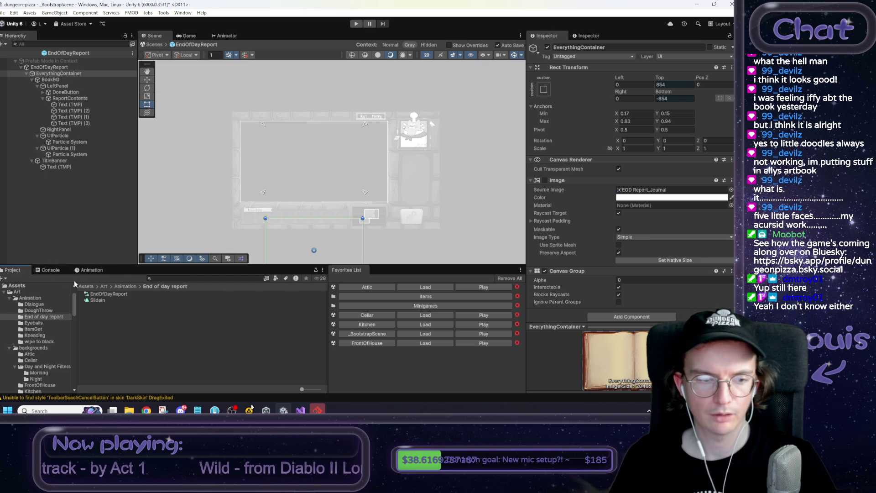
# Create an empty FadeOut clip for EndOfDayReport and turn on key recording.
pyautogui.click(90, 270)
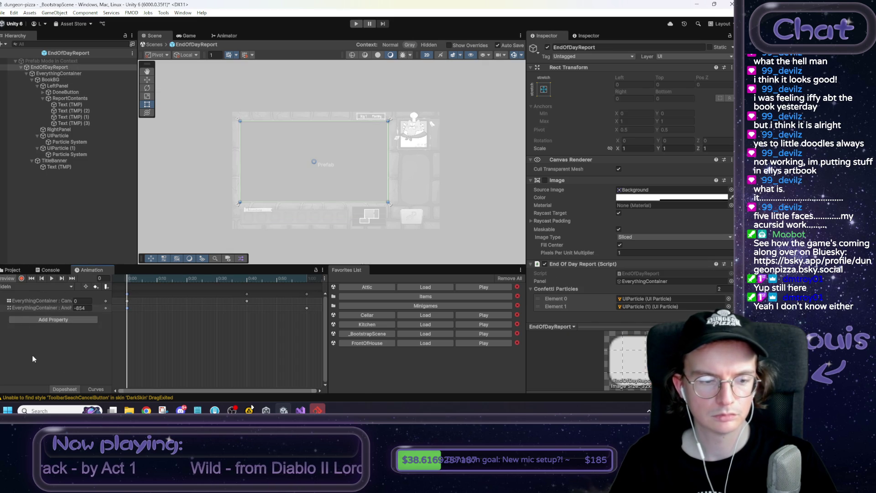
pyautogui.click(50, 285)
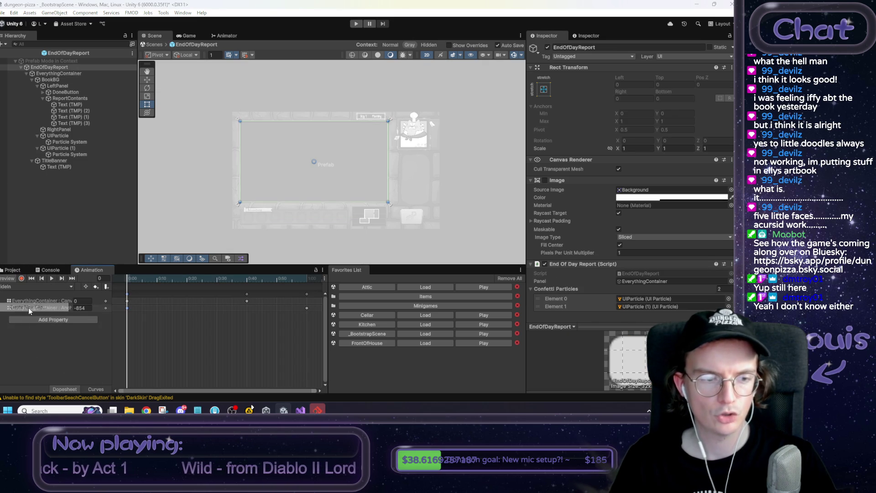
pyautogui.click(28, 307)
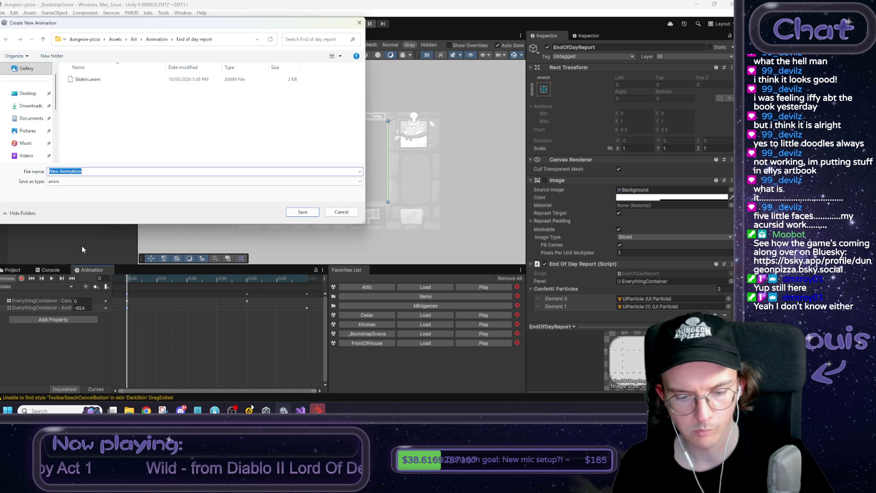
pyautogui.write('FadeOut')
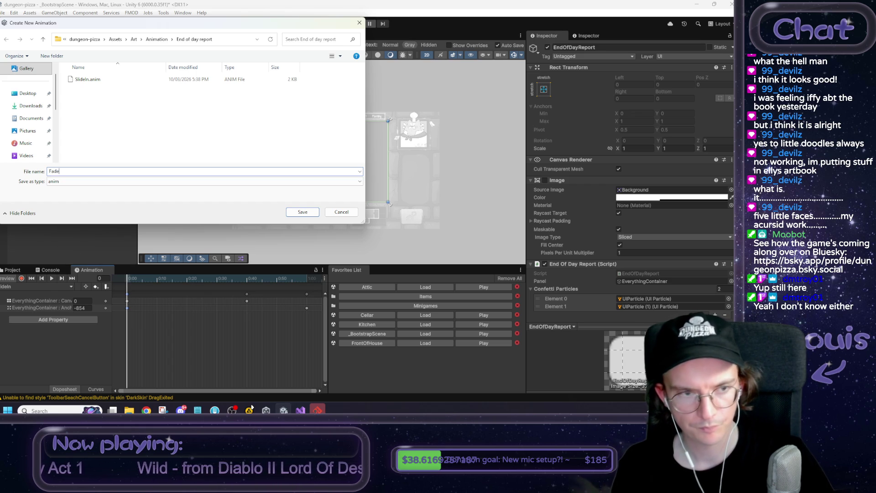
pyautogui.press('Return')
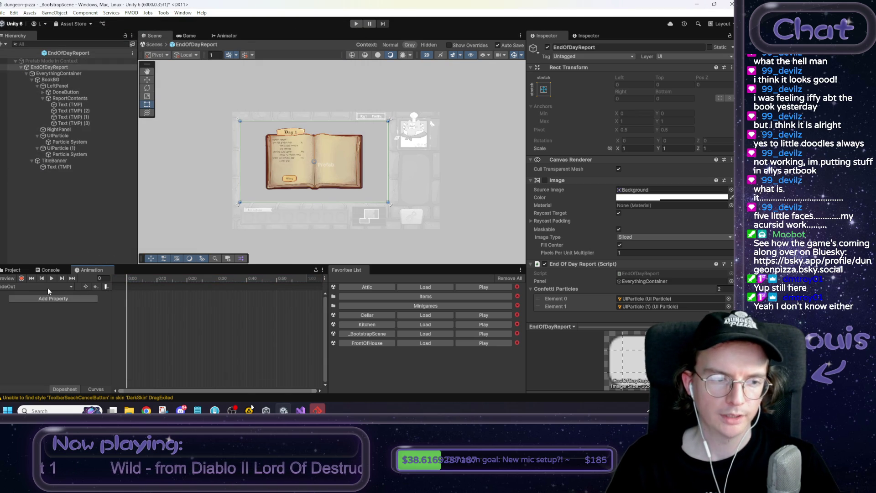
pyautogui.click(21, 278)
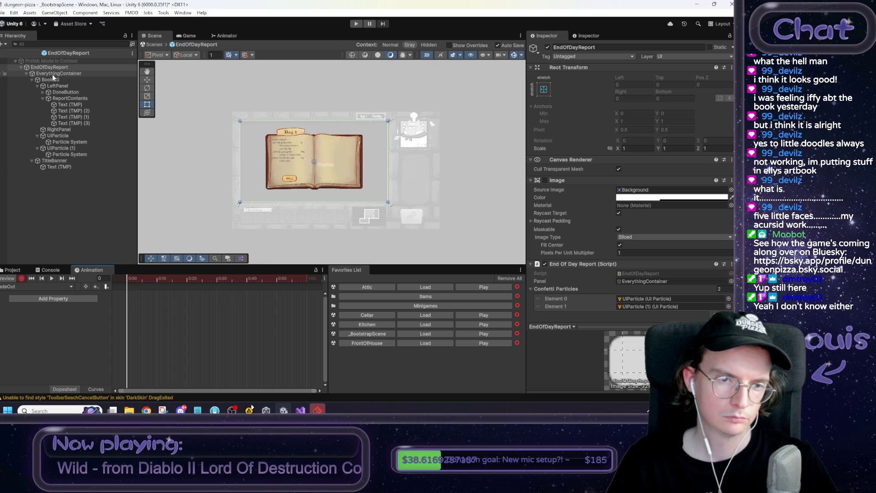
pyautogui.click(52, 74)
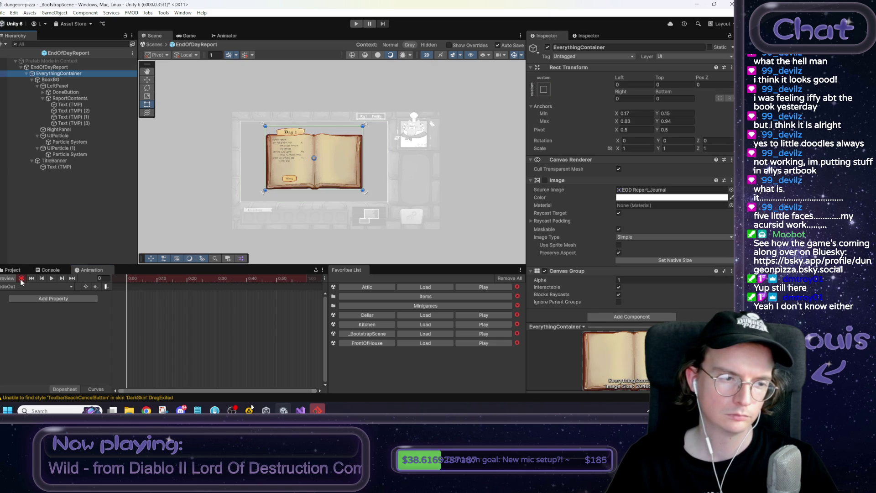
# Add a Canvas Group component to BookBG.
pyautogui.click(32, 80)
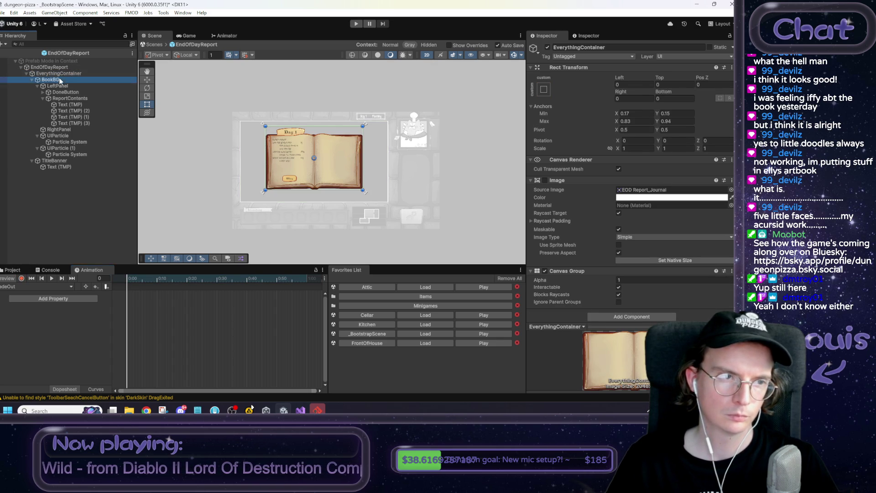
pyautogui.click(32, 80)
pyautogui.click(32, 86)
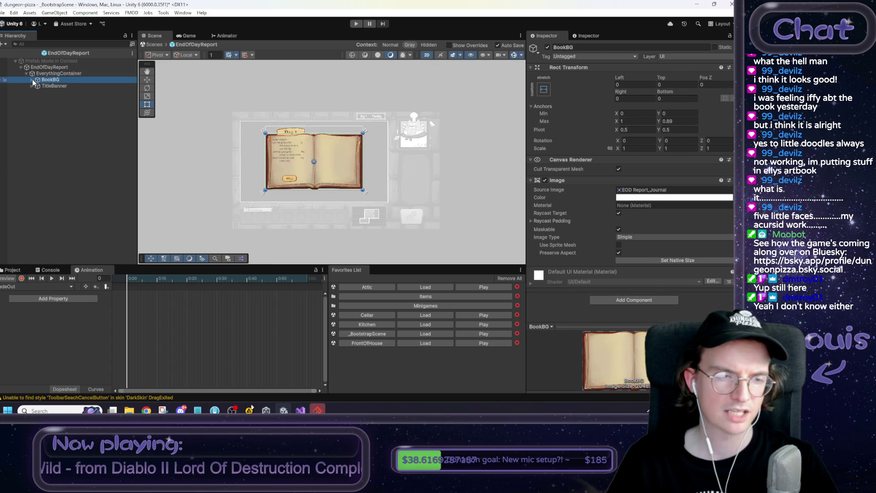
pyautogui.click(646, 300)
pyautogui.write('can')
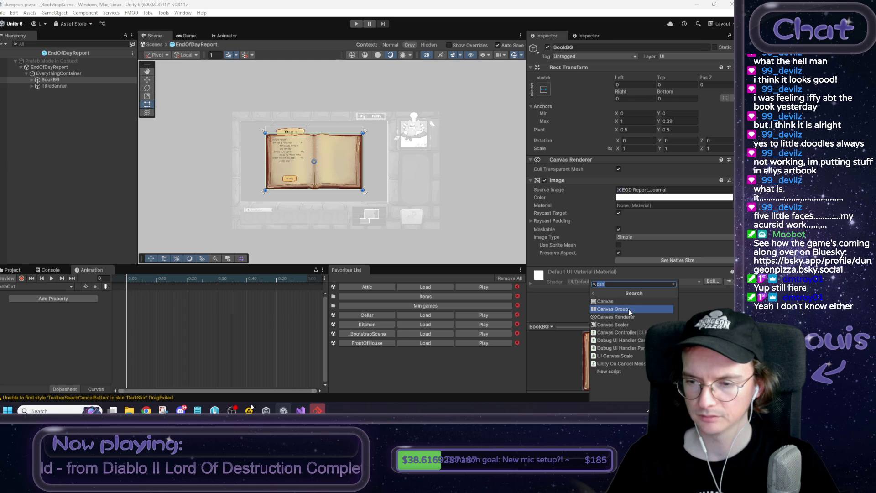
pyautogui.click(629, 309)
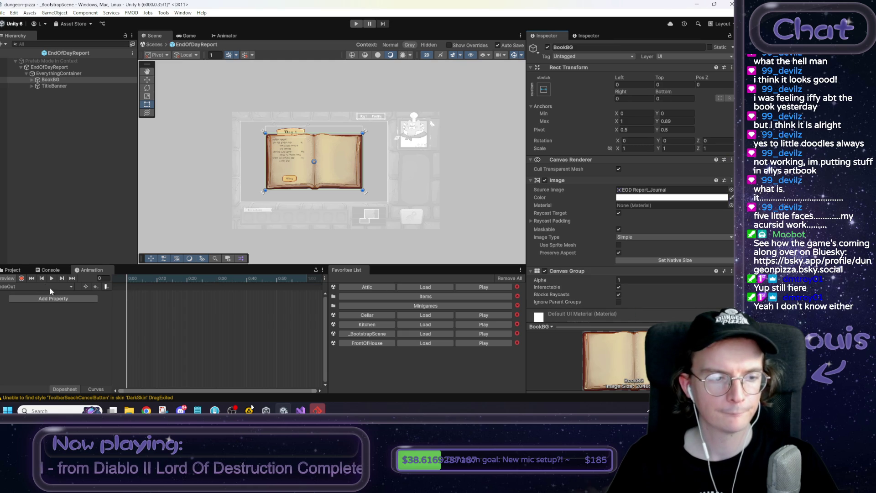
# Record BookBG's Canvas Group Alpha at 1 on frame 0 and 0 on frame 60.
pyautogui.click(22, 278)
pyautogui.click(673, 279)
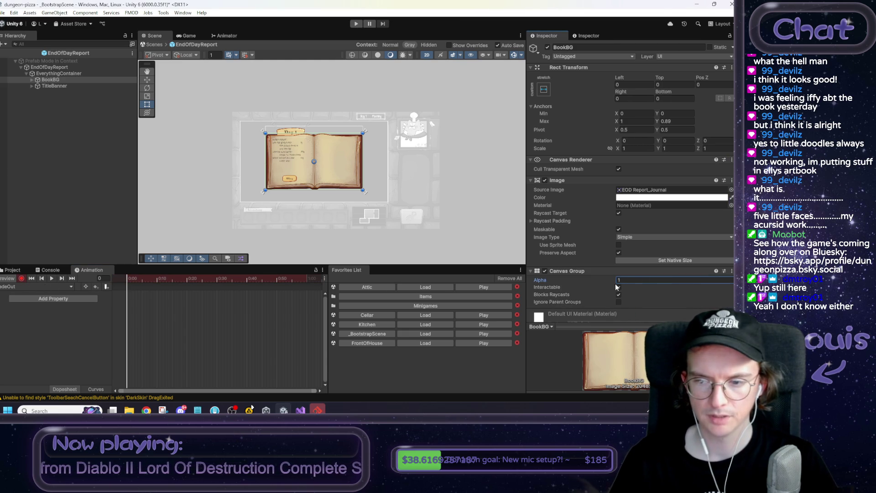
pyautogui.moveTo(585, 280)
pyautogui.mouseDown()
pyautogui.moveTo(529, 278)
pyautogui.moveTo(608, 281)
pyautogui.mouseUp()
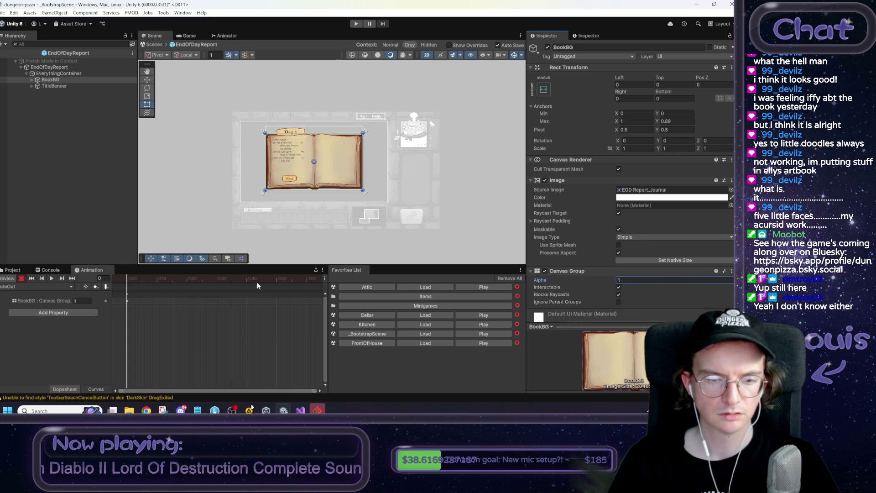
pyautogui.click(307, 284)
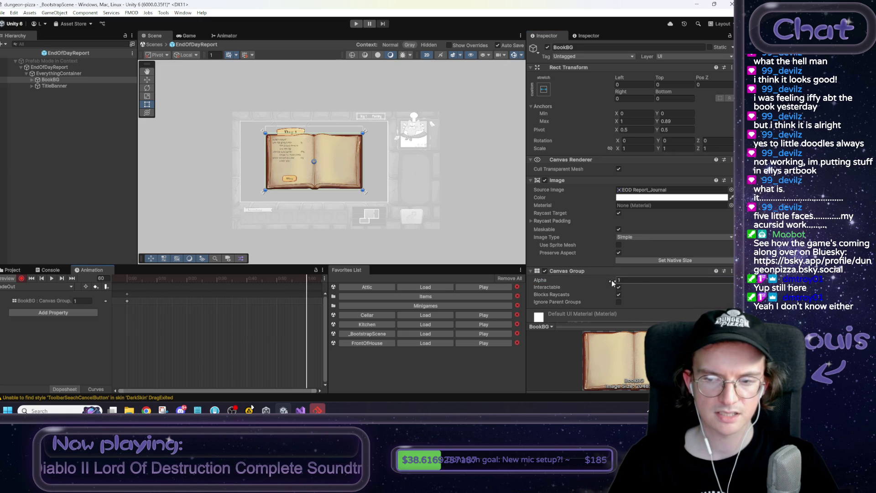
pyautogui.moveTo(609, 283); pyautogui.dragTo(511, 279)
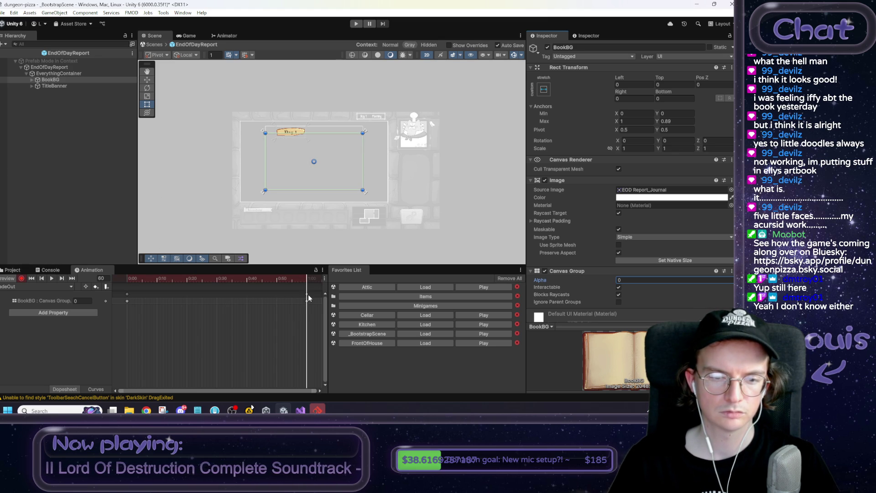
pyautogui.click(187, 280)
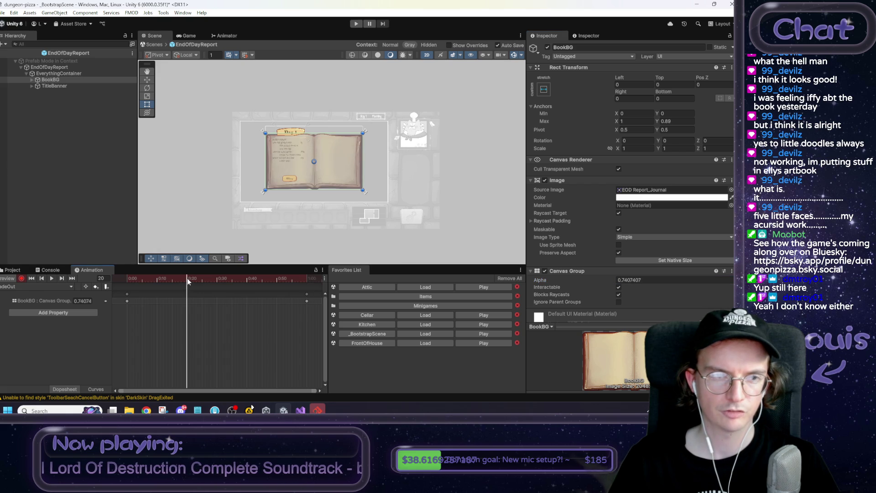
pyautogui.click(55, 86)
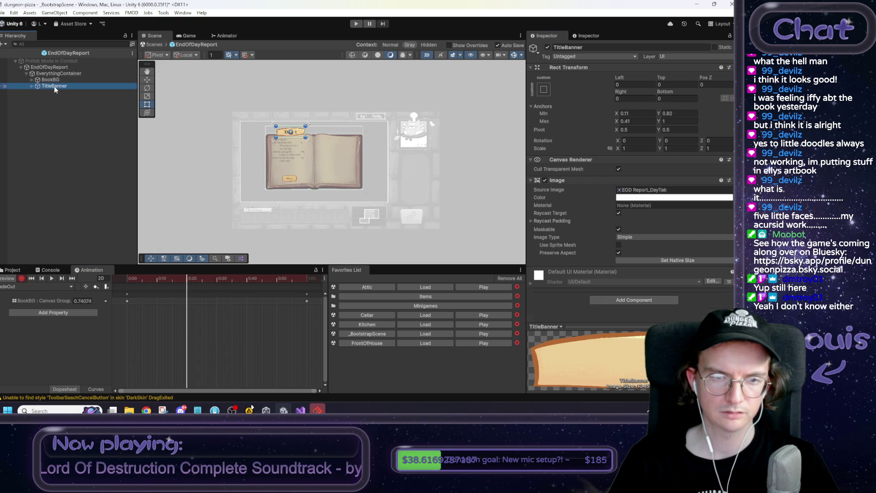
# At frame 40, test-drag the title banner onto the book, then undo it.
pyautogui.click(248, 280)
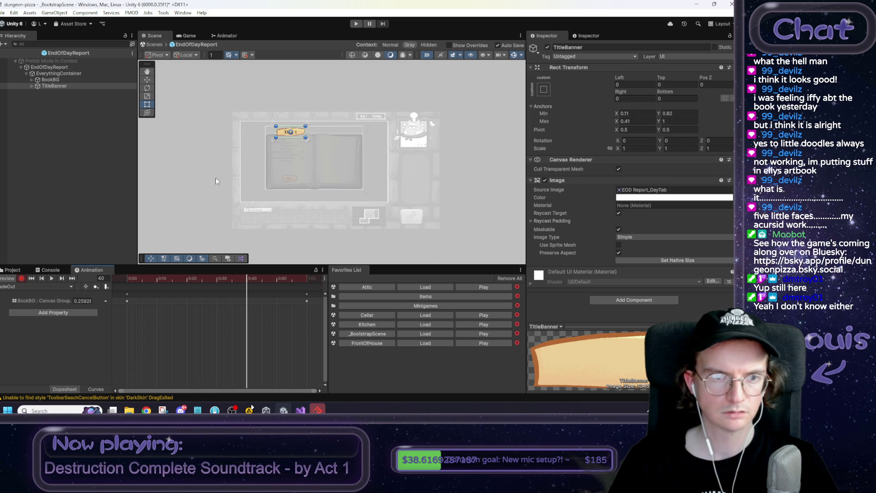
pyautogui.moveTo(297, 135); pyautogui.dragTo(313, 174)
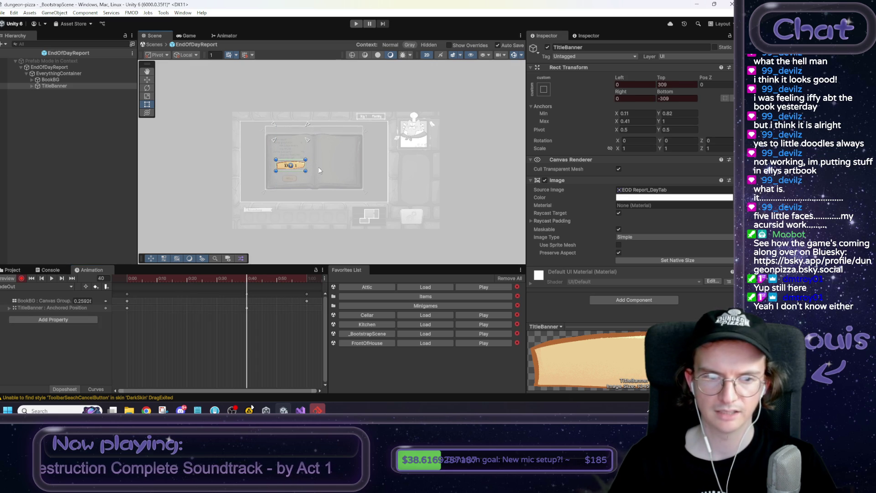
pyautogui.hotkey('ctrl', 'z')
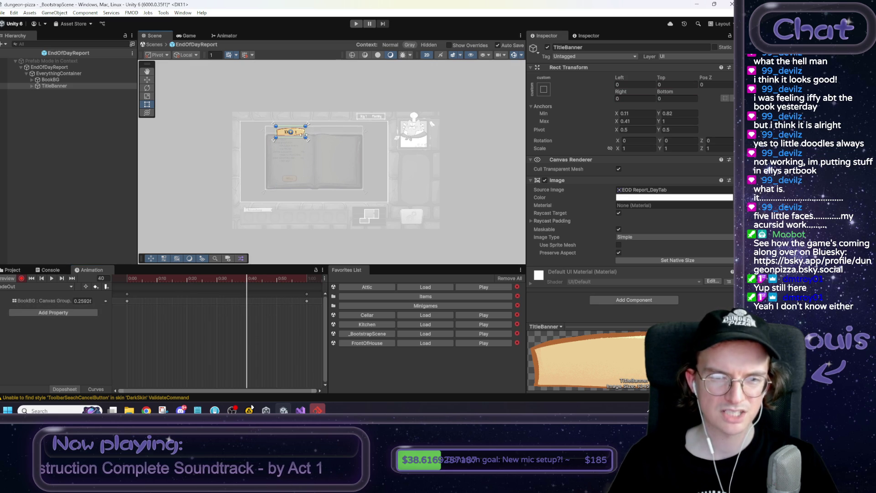
pyautogui.scroll(3, 322, 157)
# Key TitleBanner Anchors Min X 0.11 and Min Y 0.82, deleting position and size keys.
pyautogui.click(628, 114)
pyautogui.click(634, 113)
pyautogui.write('0.11')
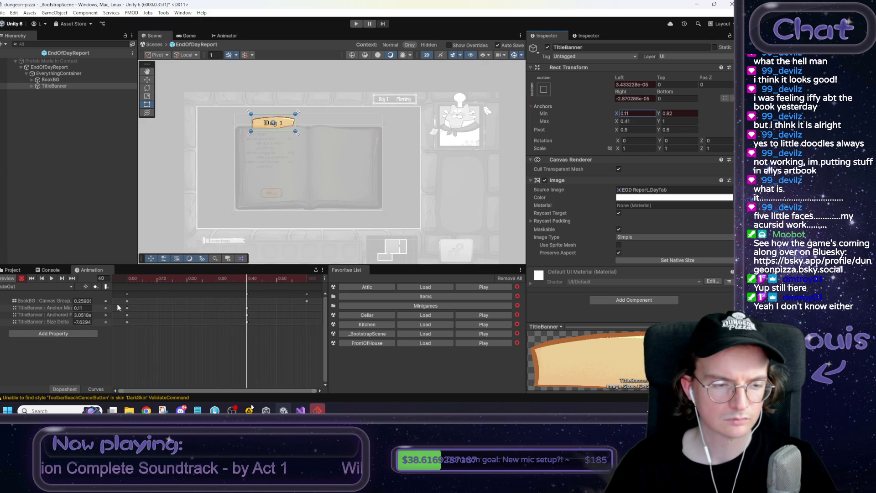
pyautogui.click(675, 113)
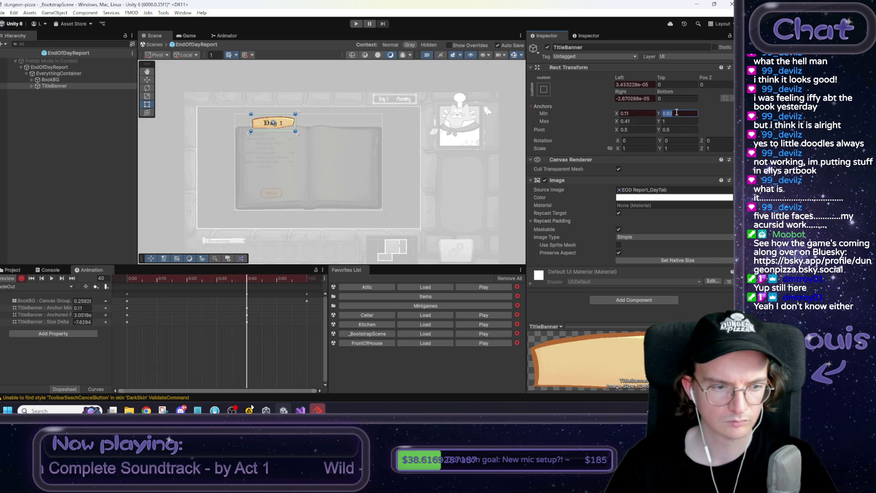
pyautogui.press('Return')
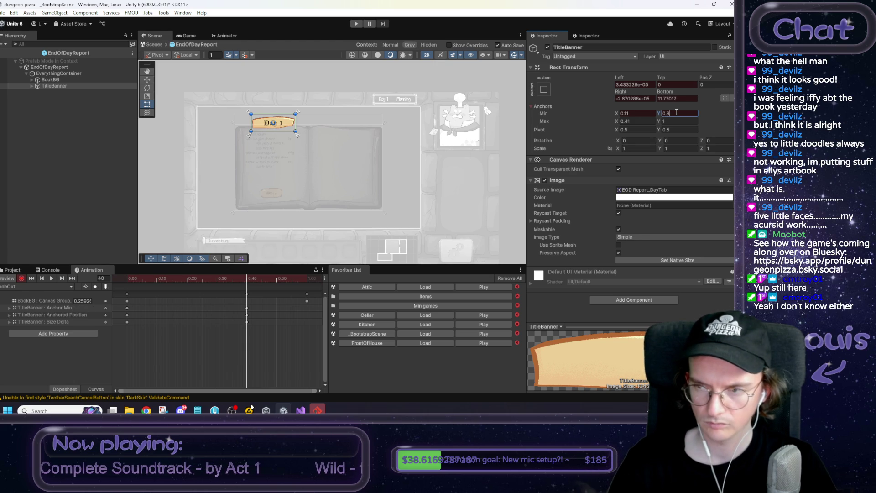
pyautogui.press('Tab')
pyautogui.press('Tab')
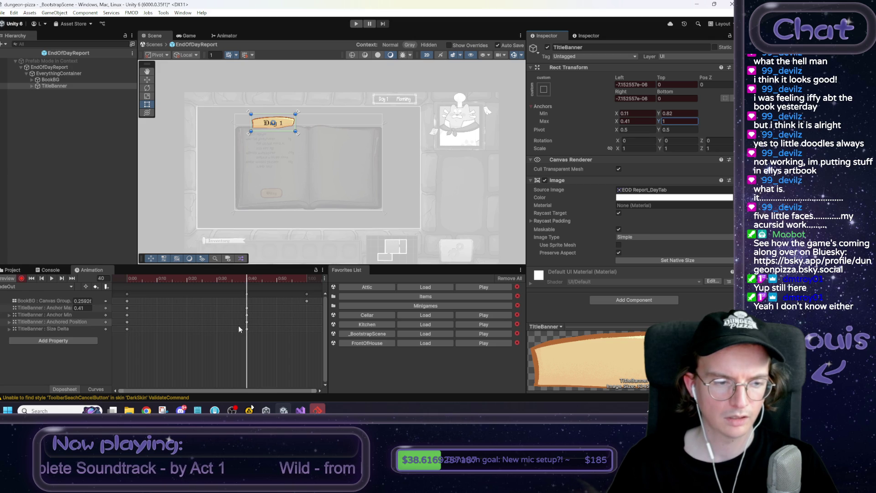
pyautogui.moveTo(254, 325); pyautogui.dragTo(121, 333)
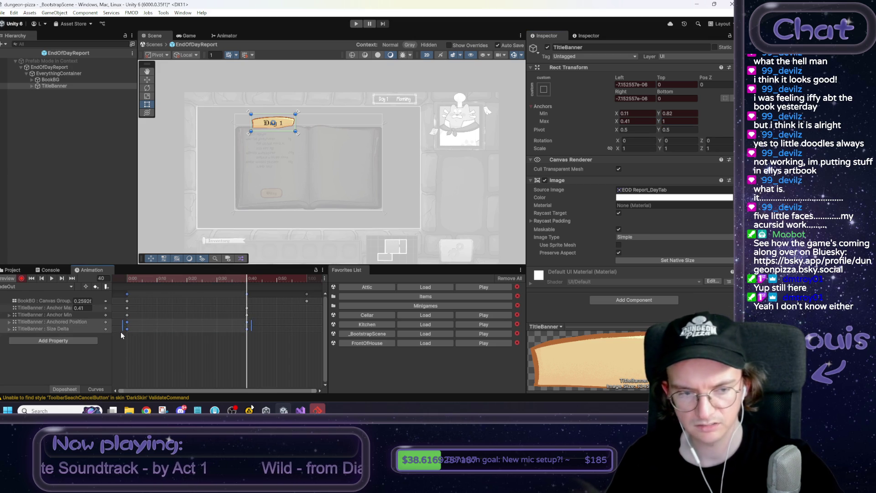
pyautogui.press('Delete')
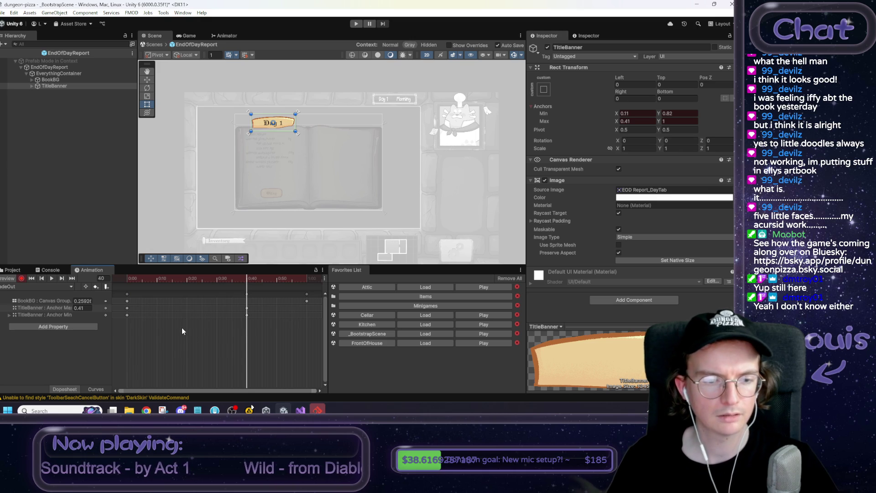
# Preview the clip at frame 121 and undo a trial move of the Day 1 banner.
pyautogui.moveTo(132, 312)
pyautogui.mouseDown()
pyautogui.moveTo(124, 317)
pyautogui.moveTo(263, 341)
pyautogui.mouseUp()
pyautogui.scroll(-5, 263, 341)
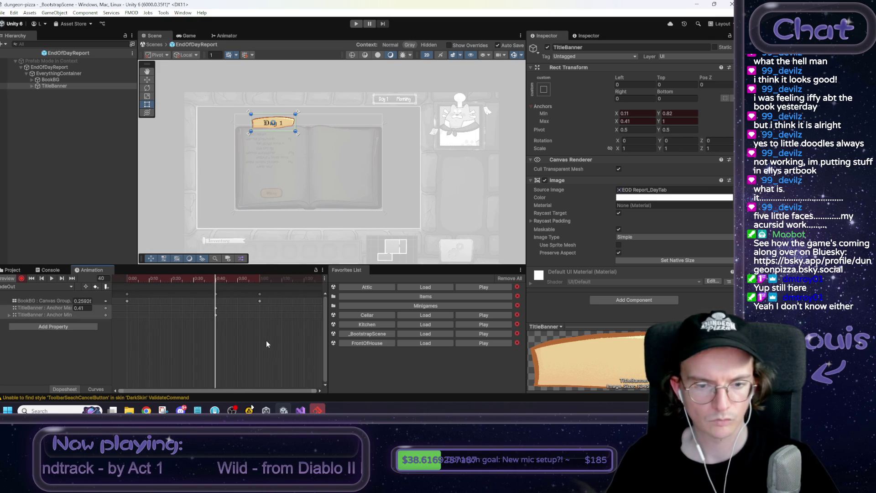
pyautogui.moveTo(179, 283)
pyautogui.mouseDown()
pyautogui.moveTo(277, 281)
pyautogui.moveTo(268, 286)
pyautogui.mouseUp()
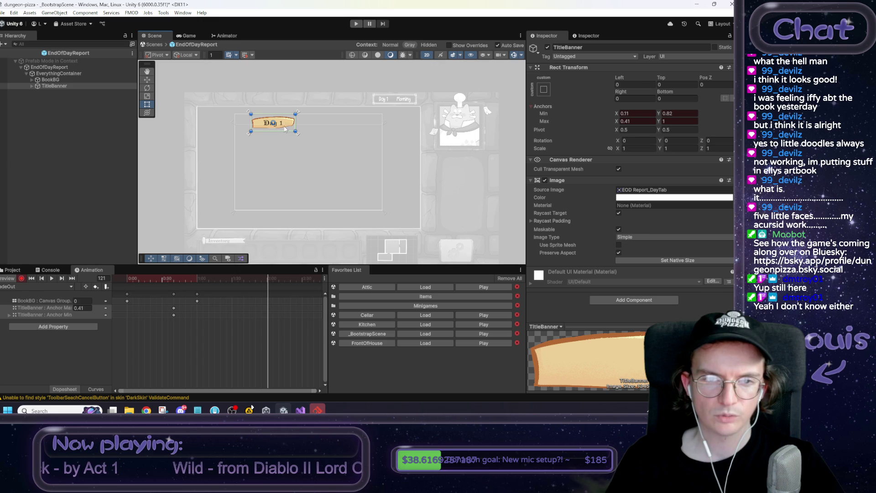
pyautogui.moveTo(289, 125)
pyautogui.mouseDown()
pyautogui.moveTo(295, 153)
pyautogui.moveTo(298, 130)
pyautogui.moveTo(306, 147)
pyautogui.mouseUp()
pyautogui.hotkey('ctrl', 'z')
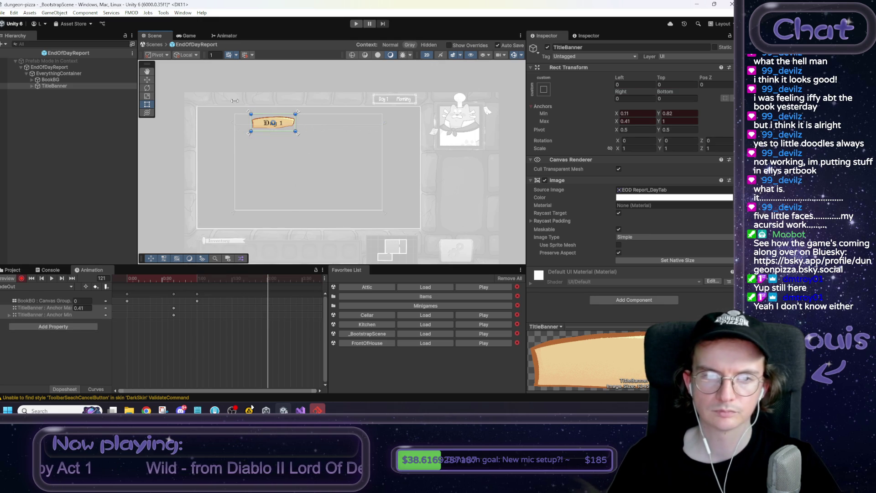
# Select the TitleBanner object and pan the scene to frame the banner and book.
pyautogui.click(236, 73)
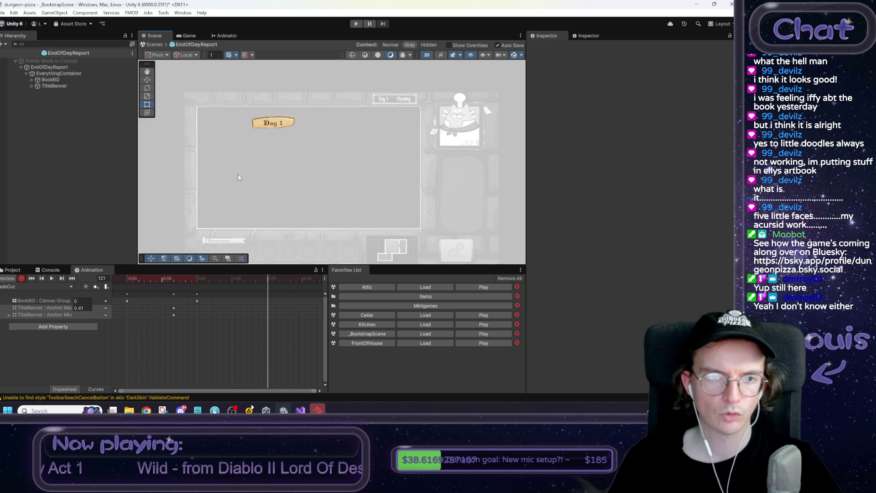
pyautogui.click(272, 120)
pyautogui.click(274, 125)
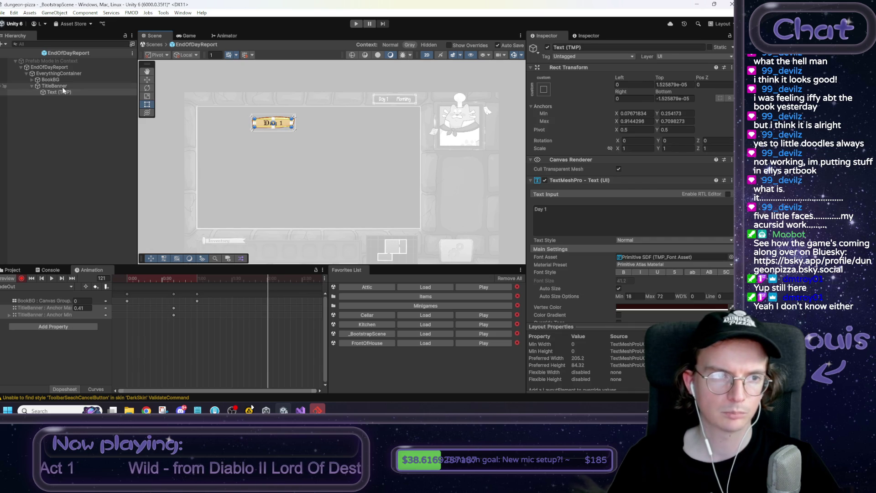
pyautogui.moveTo(275, 124); pyautogui.dragTo(311, 142)
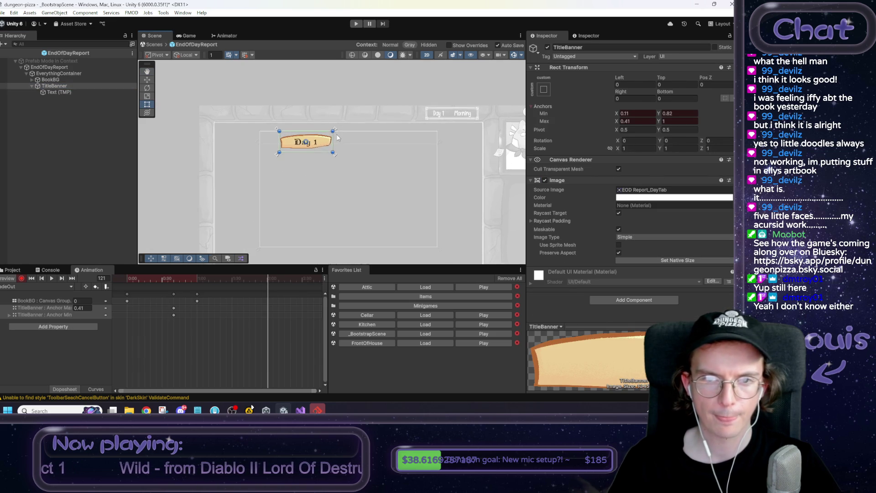
pyautogui.scroll(2, 313, 150)
pyautogui.moveTo(312, 182)
pyautogui.mouseDown()
pyautogui.moveTo(316, 201)
pyautogui.moveTo(328, 179)
pyautogui.mouseUp()
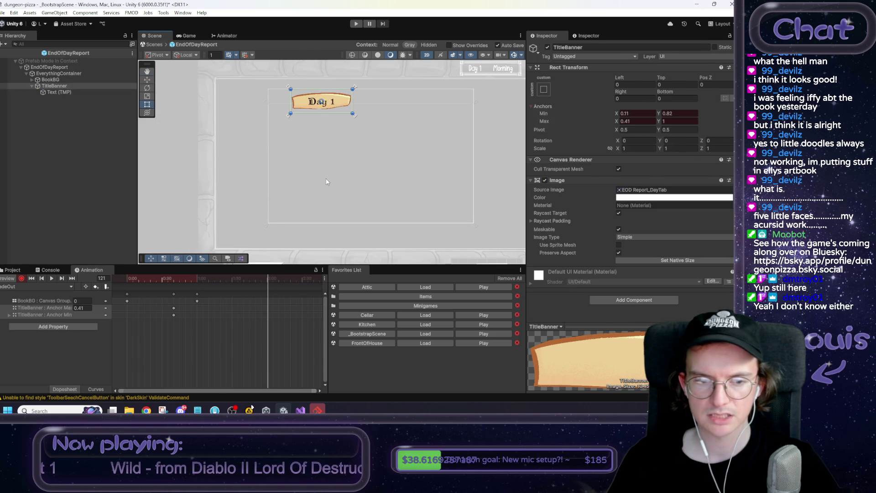
# Expand the Anchor Min track, fix the Anchor Max track path, and widen the property column.
pyautogui.click(7, 316)
pyautogui.click(30, 308)
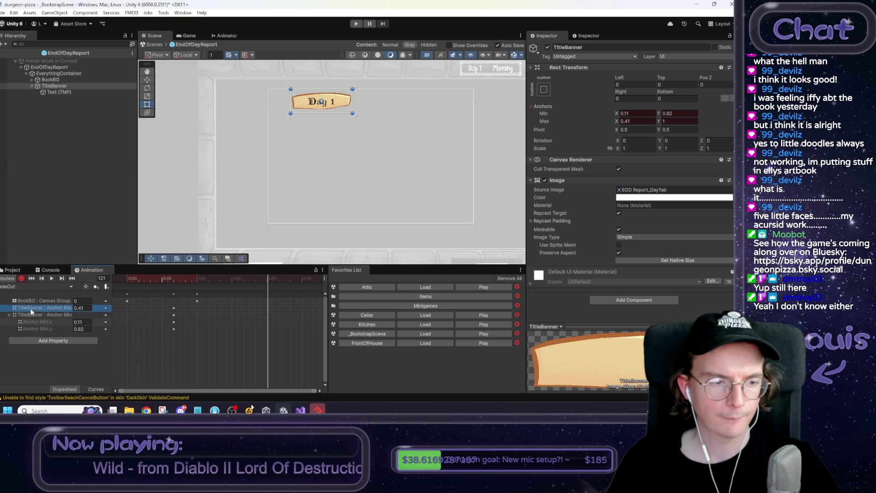
pyautogui.doubleClick(32, 307)
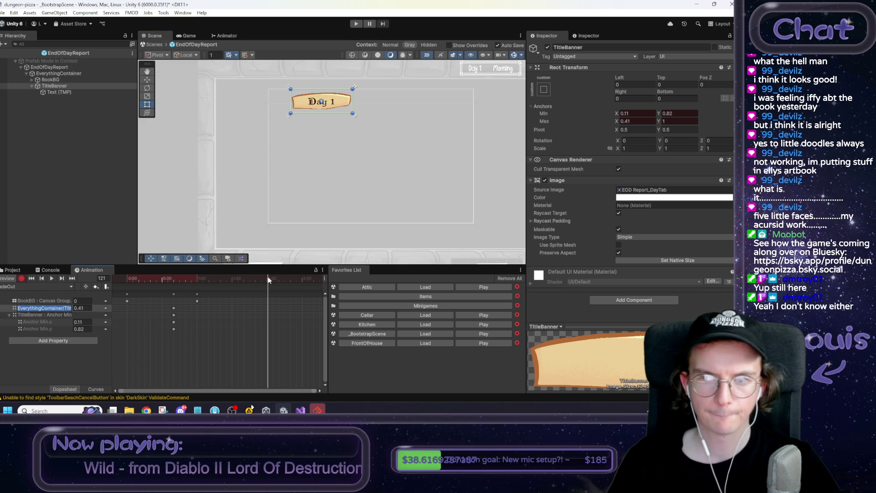
pyautogui.moveTo(266, 278); pyautogui.dragTo(174, 277)
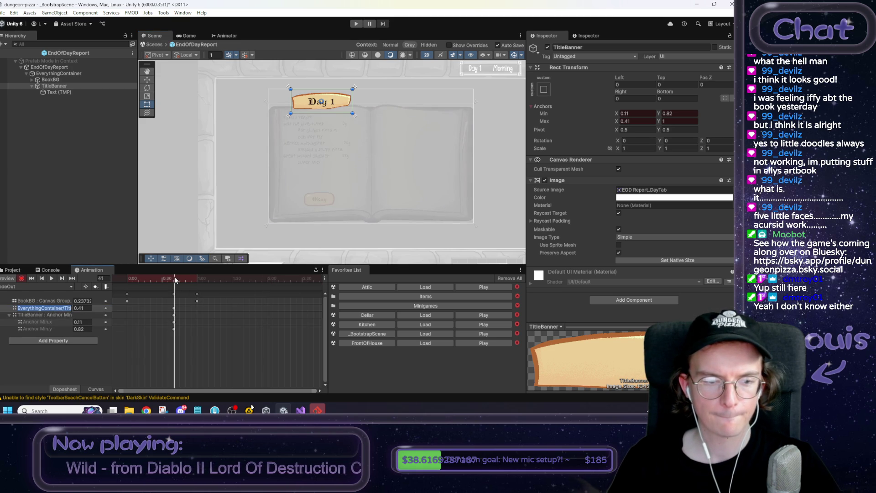
pyautogui.click(678, 120)
pyautogui.click(679, 115)
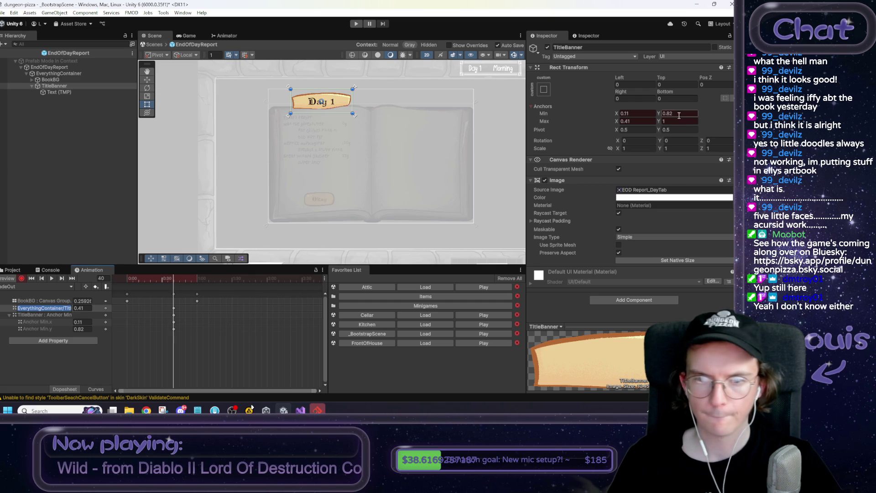
pyautogui.click(638, 114)
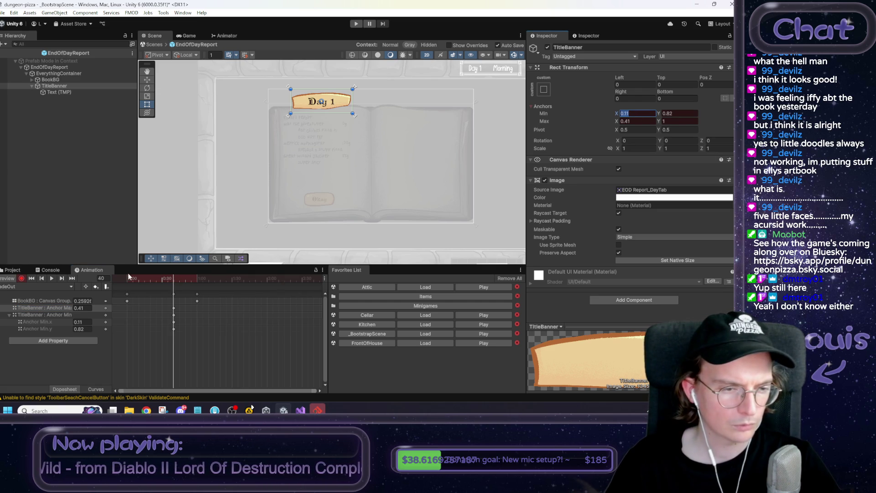
pyautogui.moveTo(114, 286); pyautogui.dragTo(134, 287)
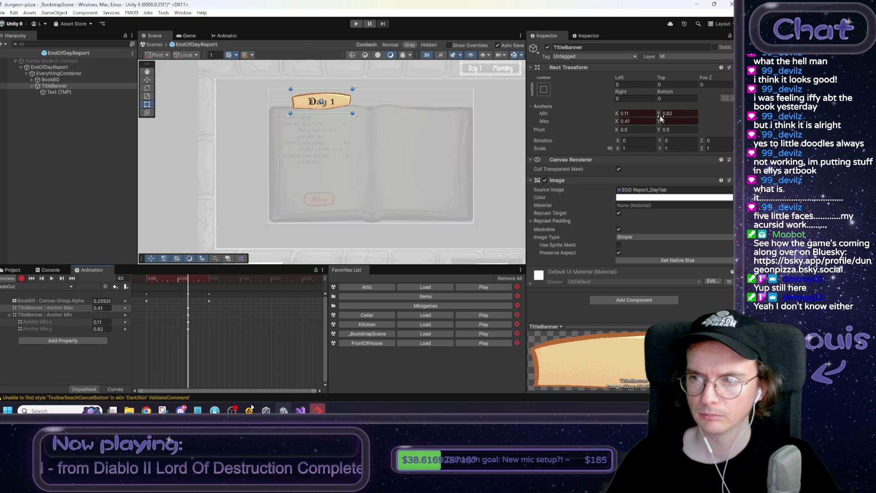
# Re-key Anchors Min Y at 0.82 and delete the Anchored Position and Size Delta tracks.
pyautogui.click(679, 114)
pyautogui.press('BackSpace')
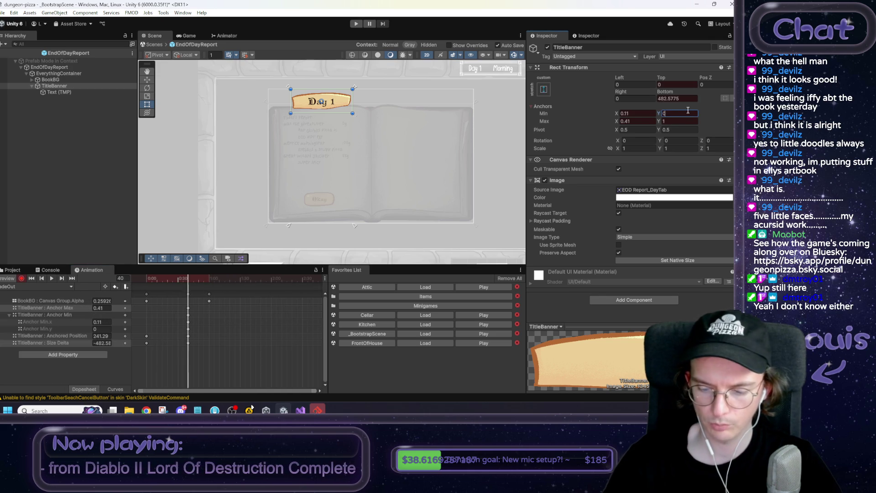
pyautogui.write('.82')
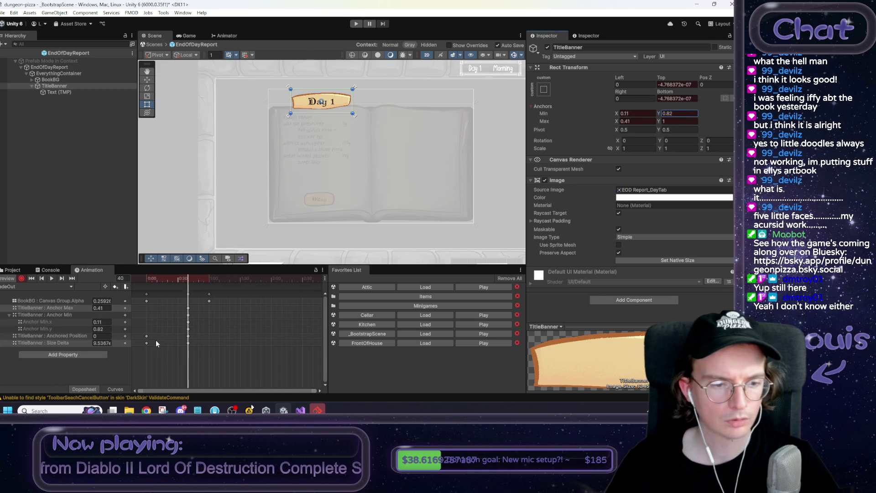
pyautogui.moveTo(218, 360); pyautogui.dragTo(141, 338)
pyautogui.press('Delete')
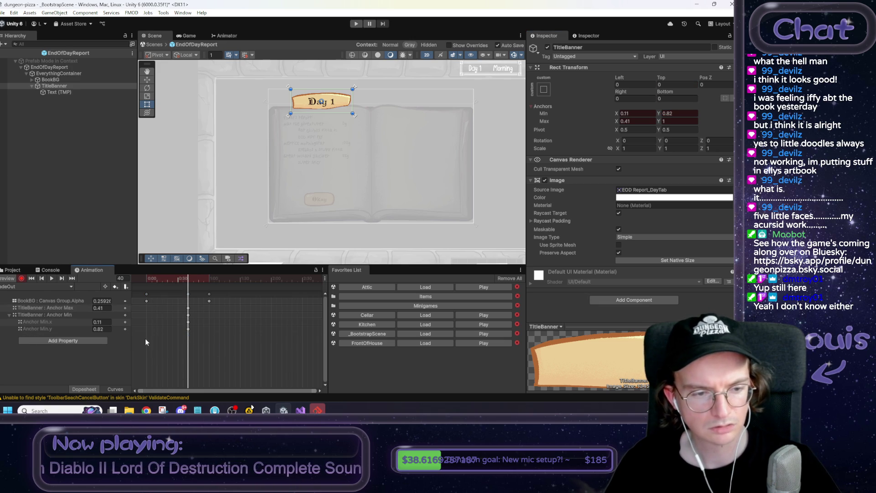
pyautogui.hotkey('ctrl', 'z')
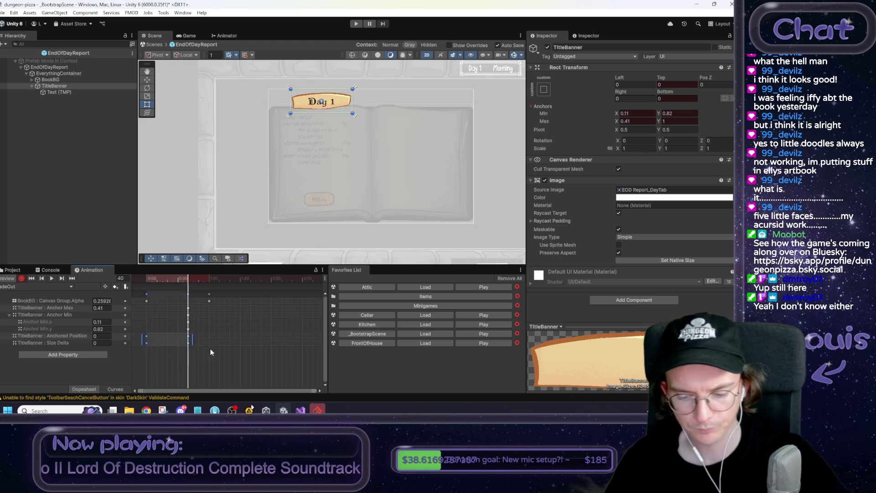
pyautogui.press('Delete')
# Paste the frame-40 anchor keys at frame 152, undoing a stray banner rotation.
pyautogui.moveTo(185, 341); pyautogui.dragTo(198, 309)
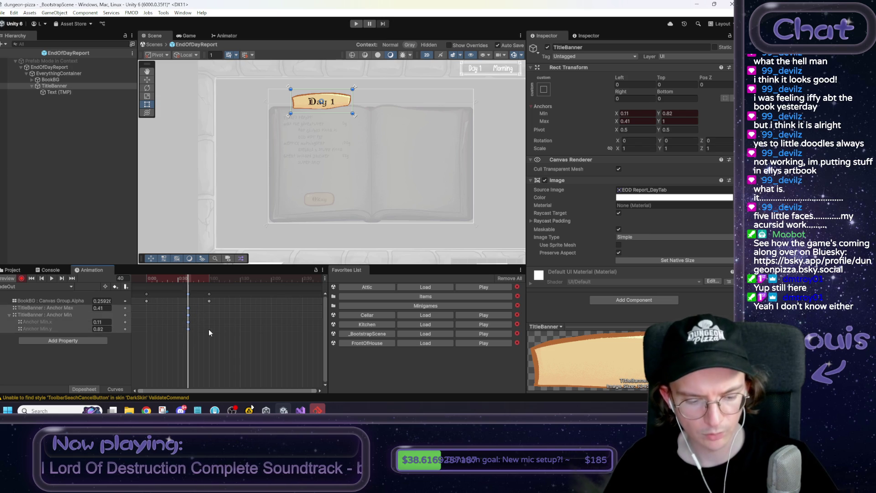
pyautogui.click(305, 279)
pyautogui.hotkey('ctrl', 'v')
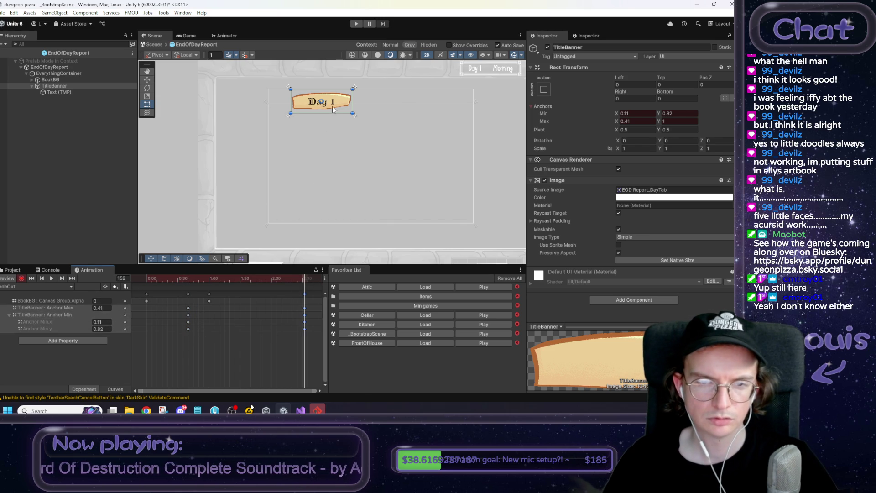
pyautogui.moveTo(355, 90); pyautogui.dragTo(357, 117)
pyautogui.hotkey('ctrl', 'z')
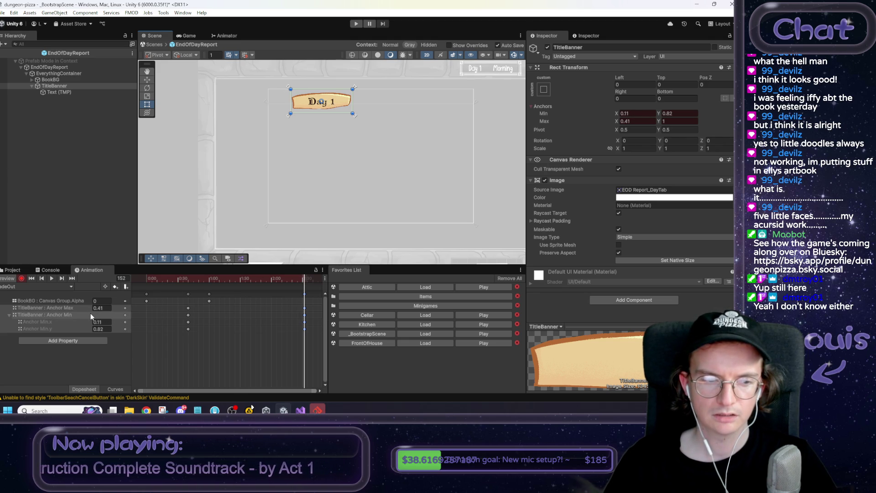
# Try Anchor Max Y 0.71 and other Min Y values, then undo them.
pyautogui.click(26, 308)
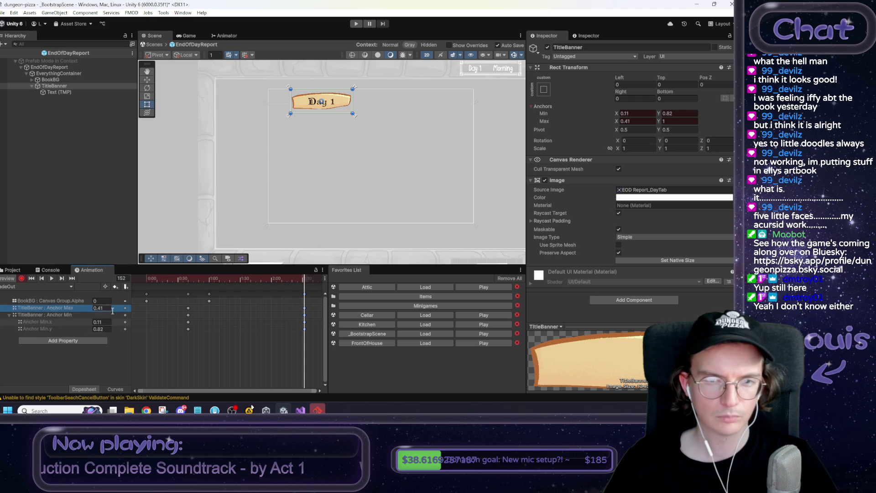
pyautogui.click(665, 122)
pyautogui.press('BackSpace')
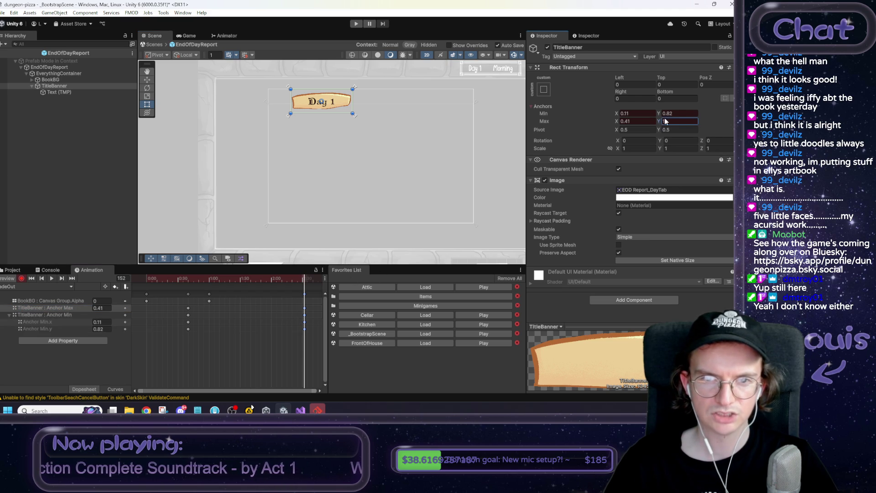
pyautogui.write('0.71')
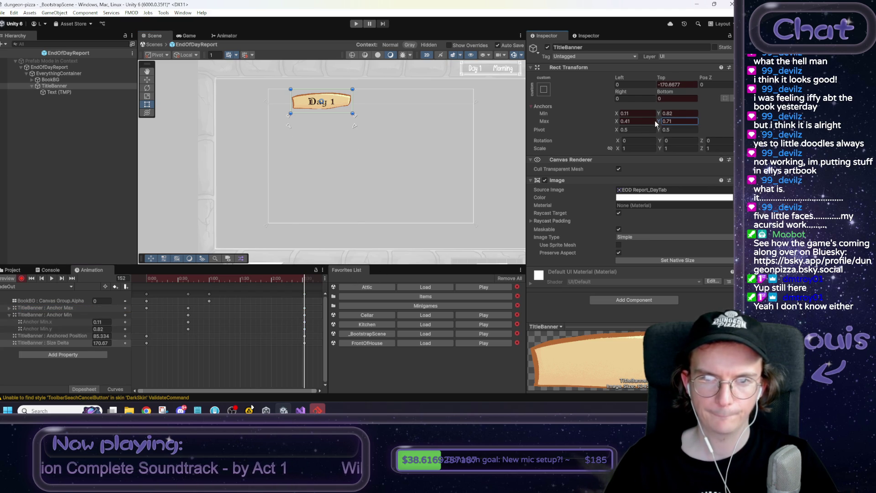
pyautogui.click(655, 113)
pyautogui.write('0.61')
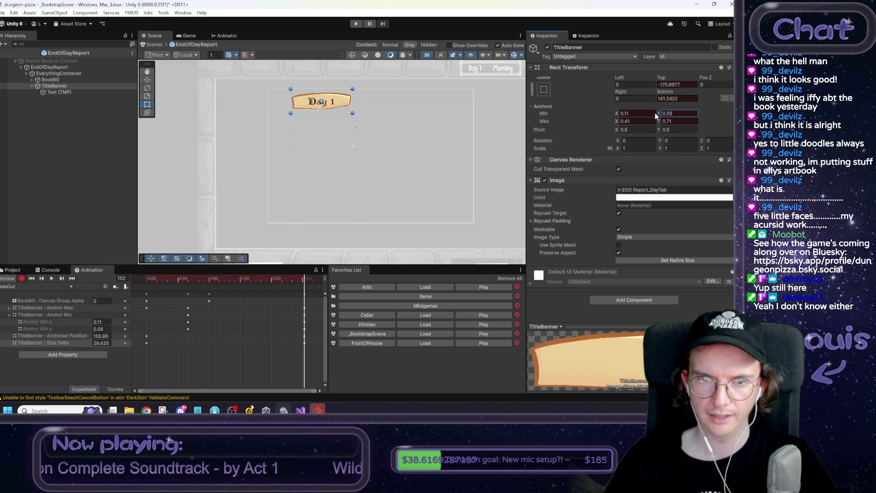
pyautogui.write('0.52')
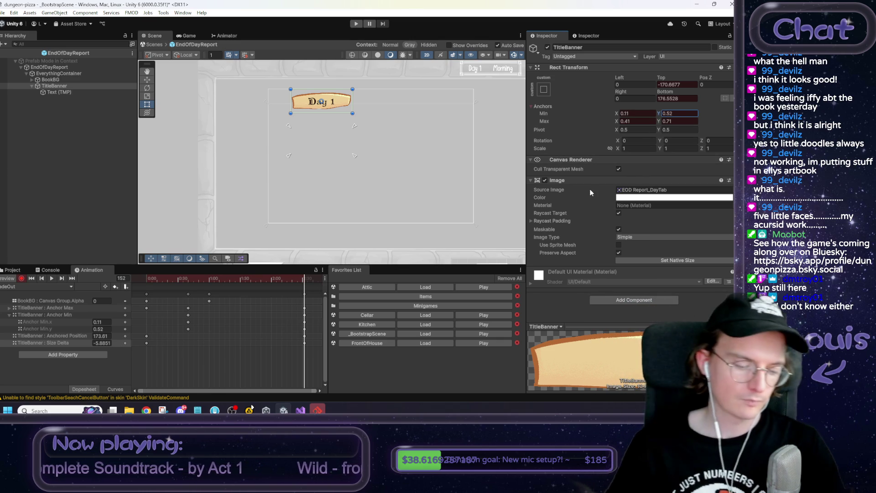
pyautogui.hotkey('ctrl', 'z')
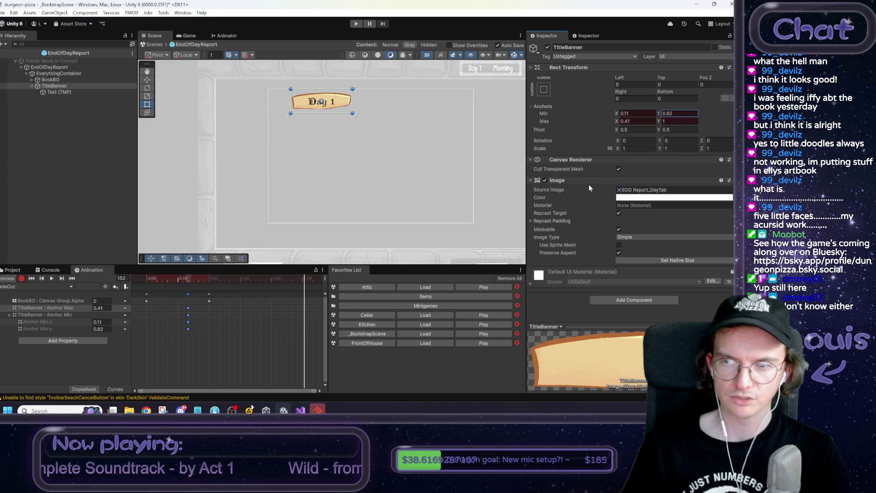
# Set Anchor Max Y 0.59 and Min Y 0.41, deleting the position and size keys.
pyautogui.doubleClick(675, 113)
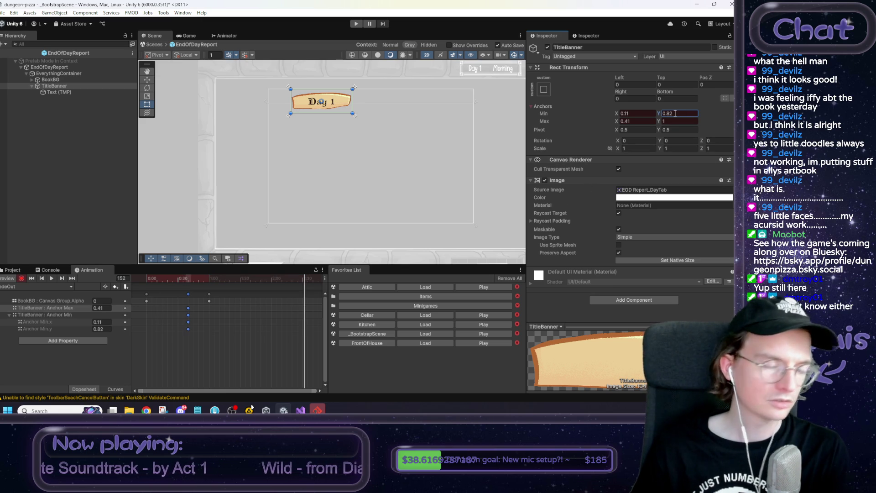
pyautogui.click(672, 121)
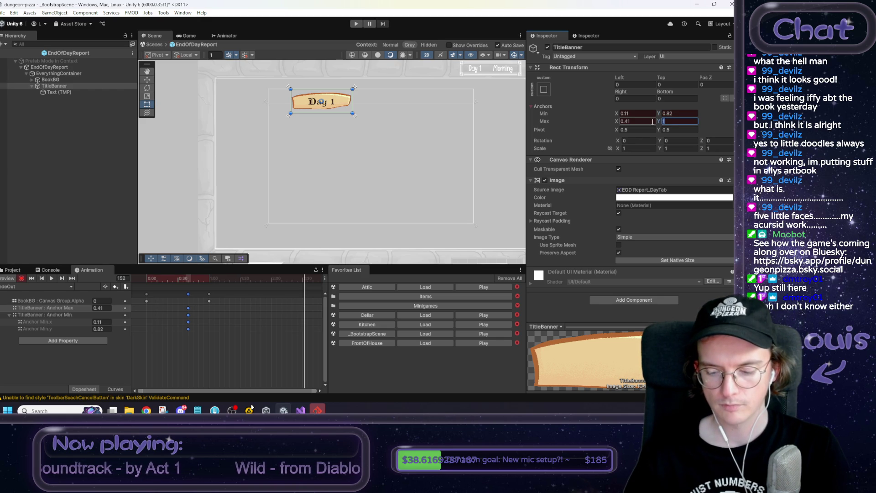
pyautogui.write('0')
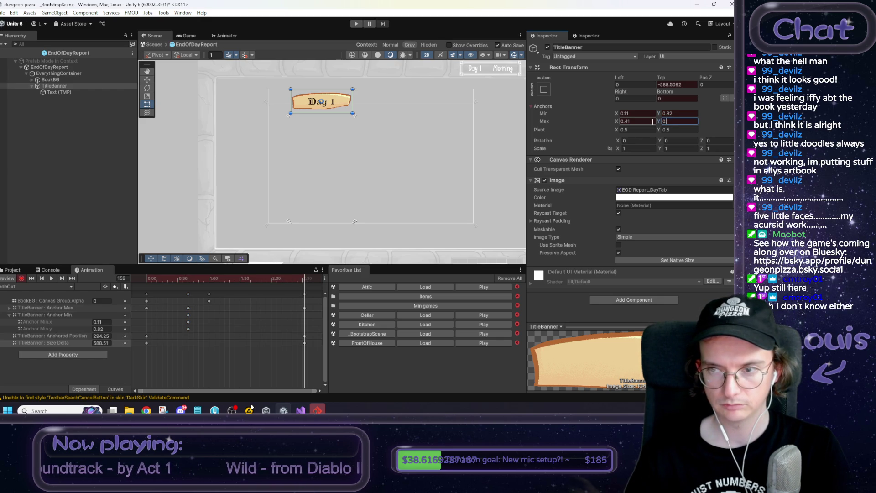
pyautogui.write('.59')
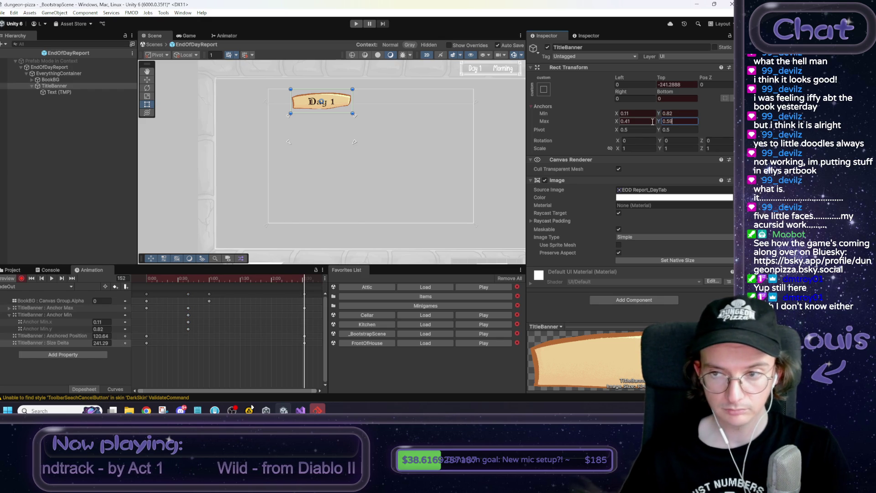
pyautogui.click(666, 114)
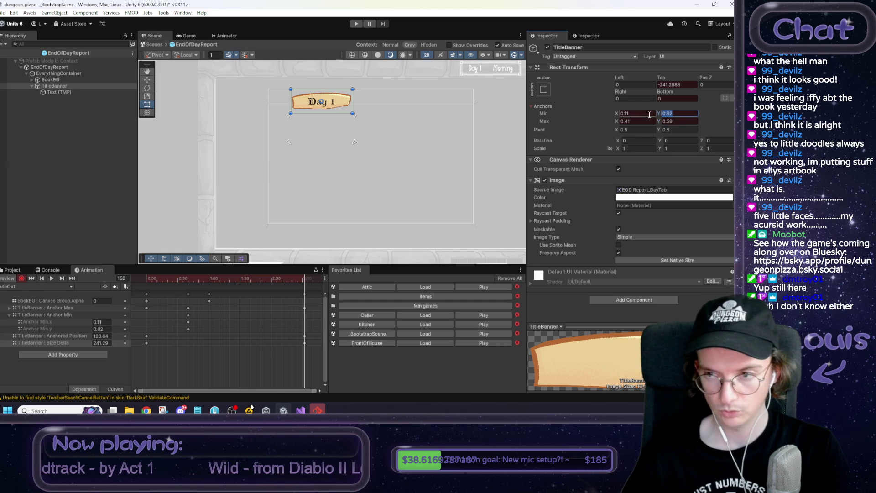
pyautogui.write('0.41')
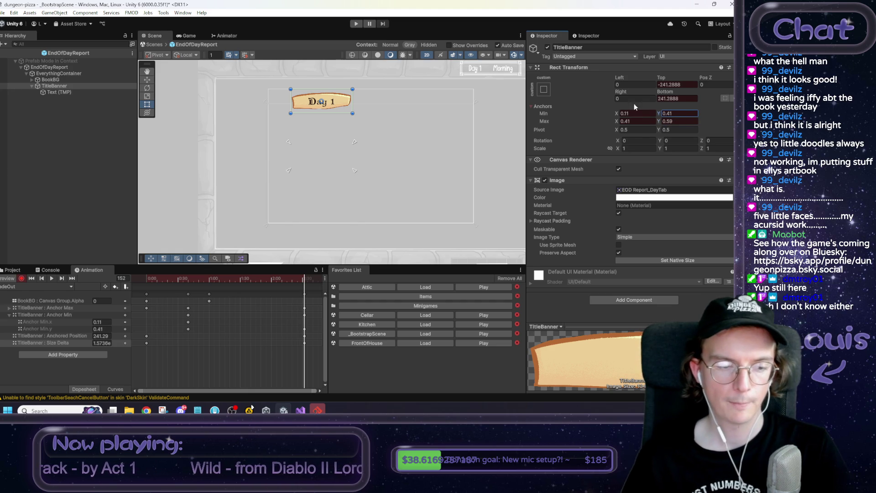
pyautogui.moveTo(307, 361); pyautogui.dragTo(154, 336)
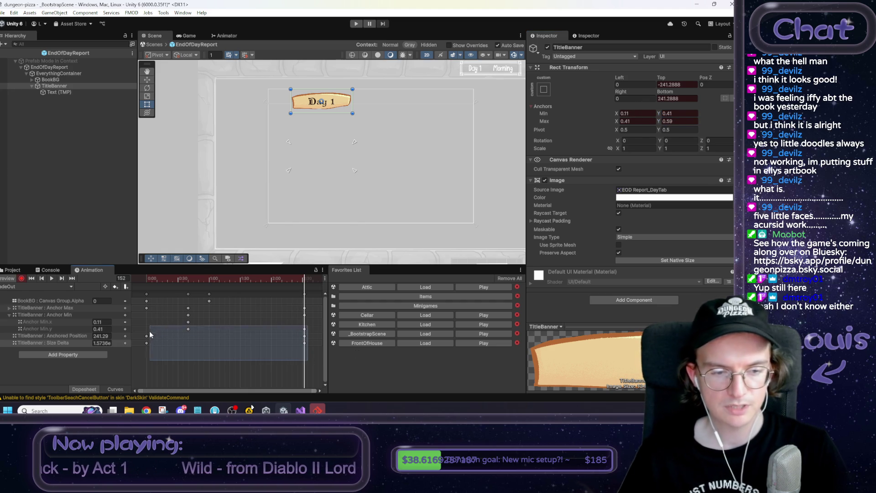
pyautogui.press('Delete')
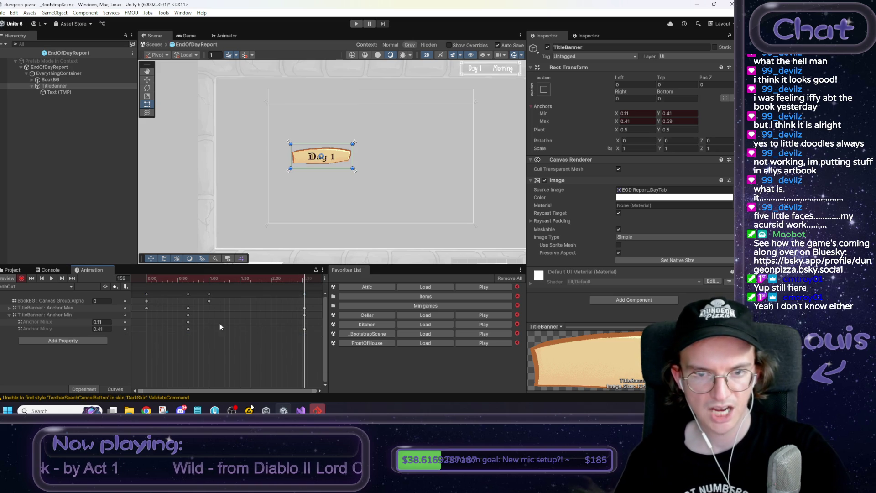
# Preview the banner's slide, expand the Anchor Max track, and switch to Curves view.
pyautogui.moveTo(278, 280)
pyautogui.mouseDown()
pyautogui.moveTo(148, 282)
pyautogui.moveTo(282, 277)
pyautogui.moveTo(263, 286)
pyautogui.moveTo(169, 287)
pyautogui.moveTo(311, 288)
pyautogui.moveTo(165, 294)
pyautogui.moveTo(308, 292)
pyautogui.moveTo(147, 303)
pyautogui.moveTo(281, 300)
pyautogui.moveTo(271, 301)
pyautogui.mouseUp()
pyautogui.click(188, 322)
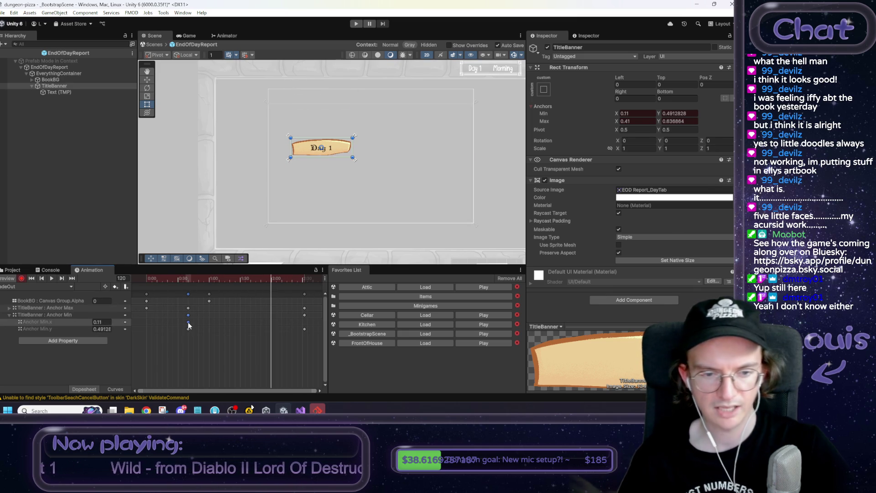
pyautogui.click(228, 335)
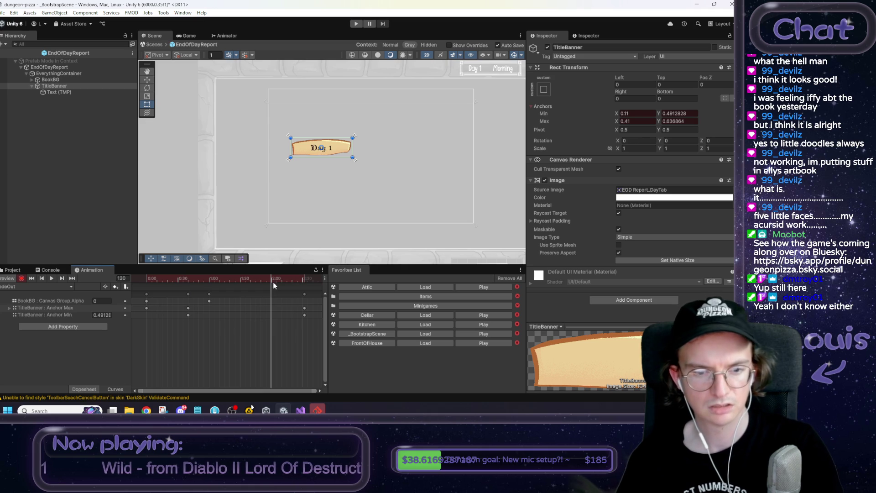
pyautogui.hotkey('ctrl', 'z')
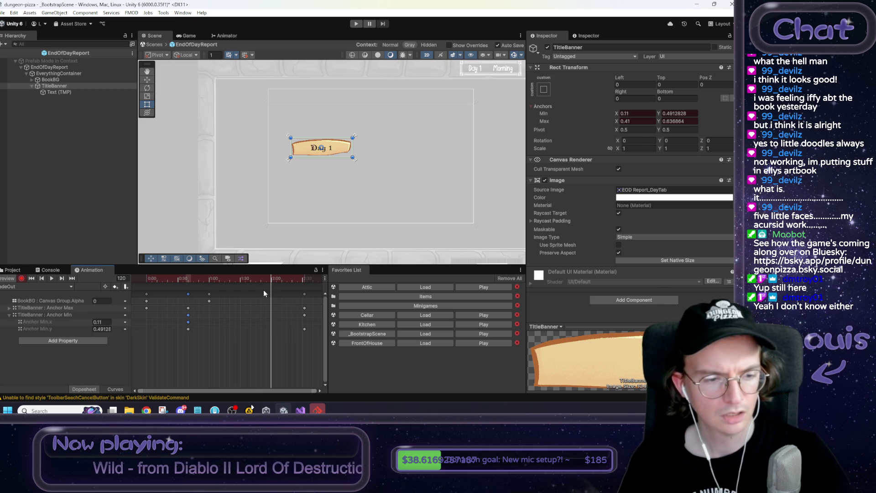
pyautogui.click(9, 308)
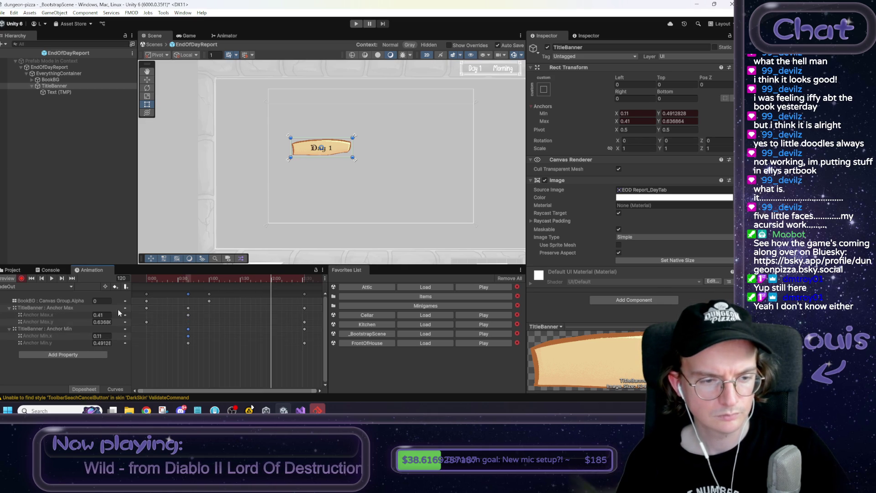
pyautogui.moveTo(268, 281)
pyautogui.mouseDown()
pyautogui.moveTo(168, 282)
pyautogui.moveTo(298, 289)
pyautogui.mouseUp()
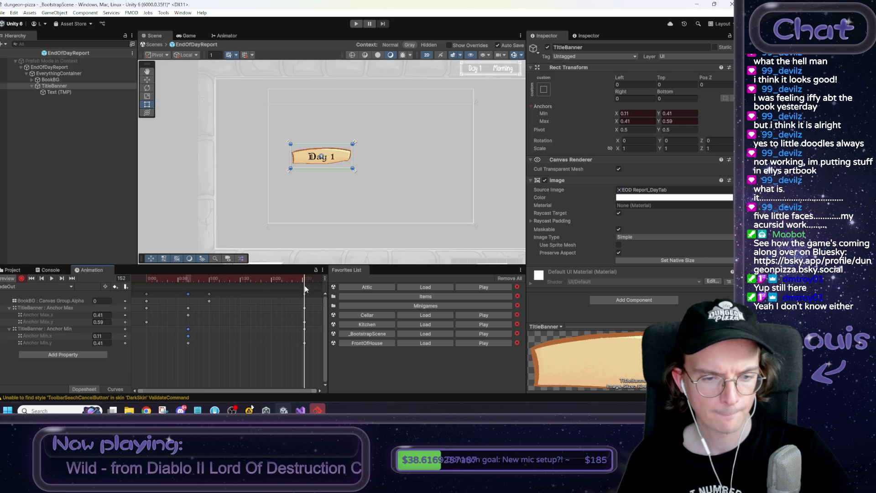
pyautogui.moveTo(306, 285)
pyautogui.mouseDown()
pyautogui.moveTo(194, 293)
pyautogui.moveTo(291, 292)
pyautogui.moveTo(189, 302)
pyautogui.mouseUp()
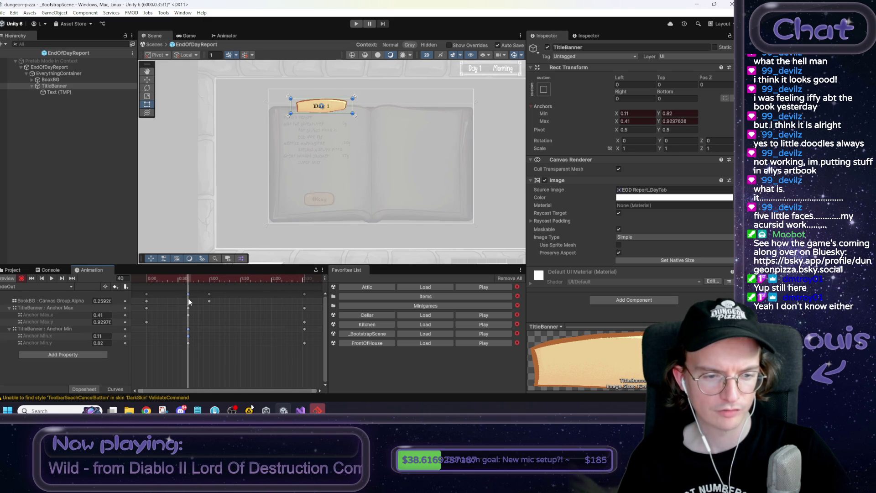
pyautogui.click(116, 391)
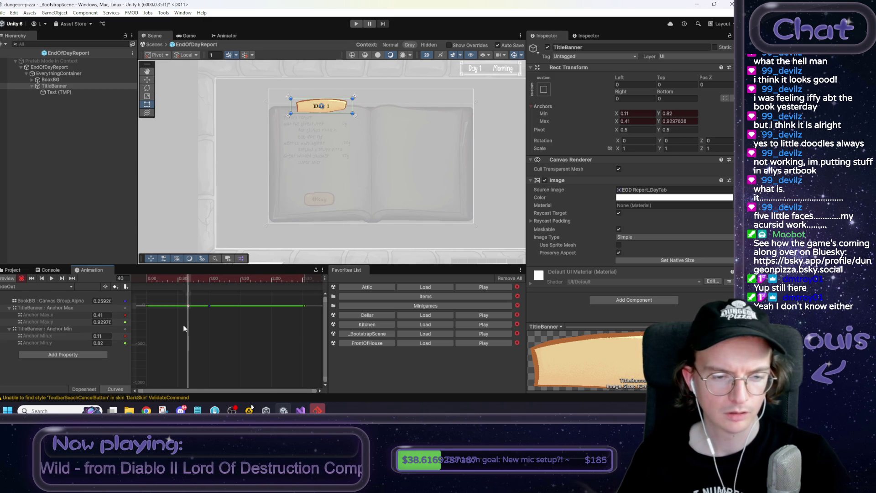
# Maximize the Animation window and frame the anchor and BookBG alpha curves.
pyautogui.rightClick(142, 272)
pyautogui.click(120, 275)
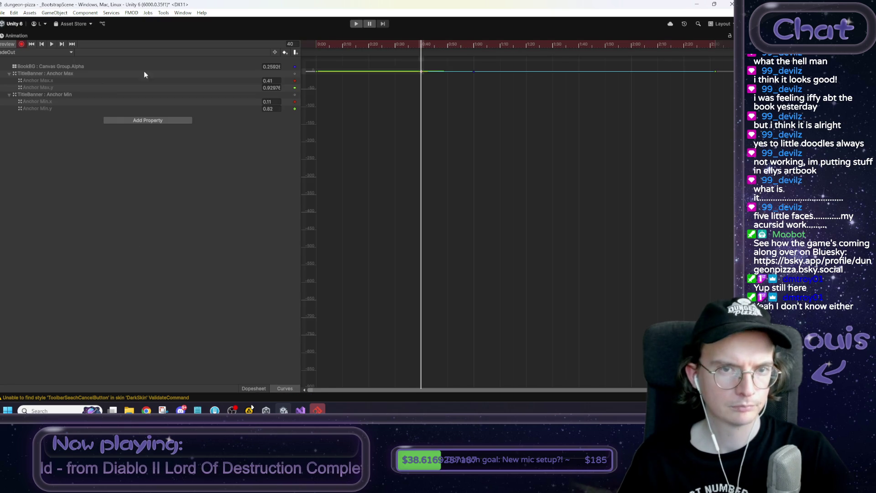
pyautogui.press('f')
pyautogui.scroll(-3, 472, 263)
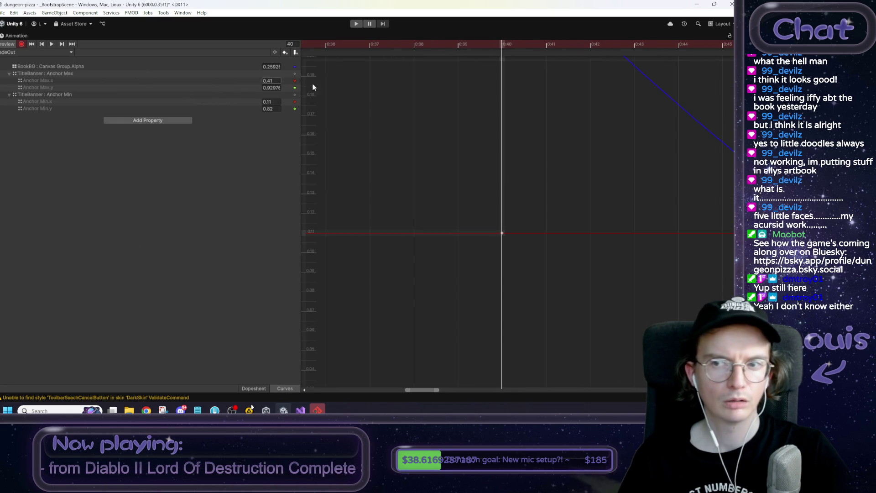
pyautogui.click(226, 68)
pyautogui.press('f')
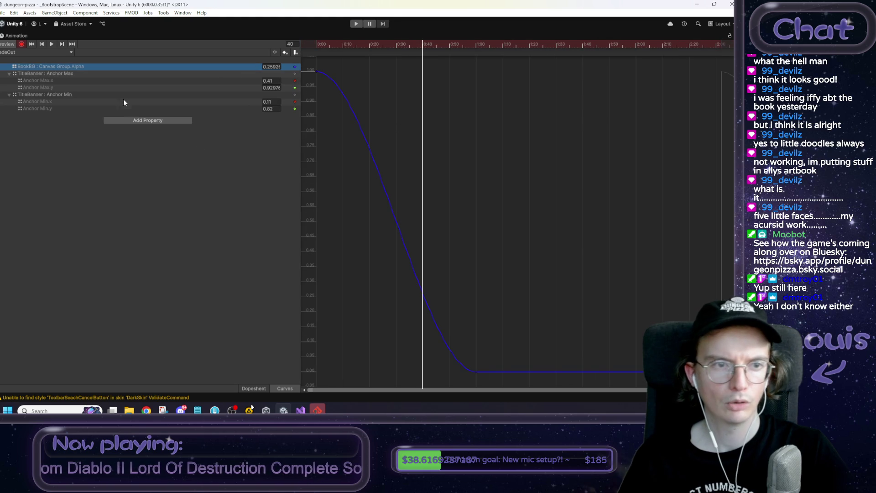
# Move Anchor Max.y's first key to 0:27 so it holds at 1, matching Anchor Min.y.
pyautogui.click(95, 81)
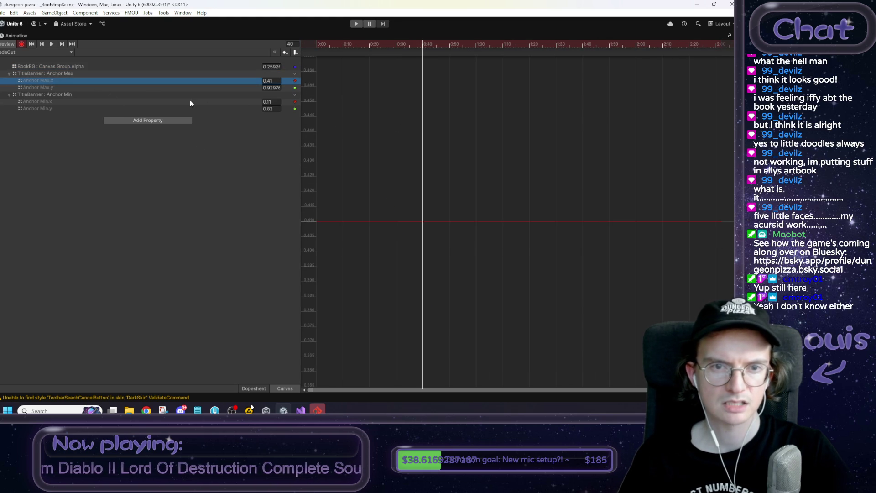
pyautogui.click(158, 103)
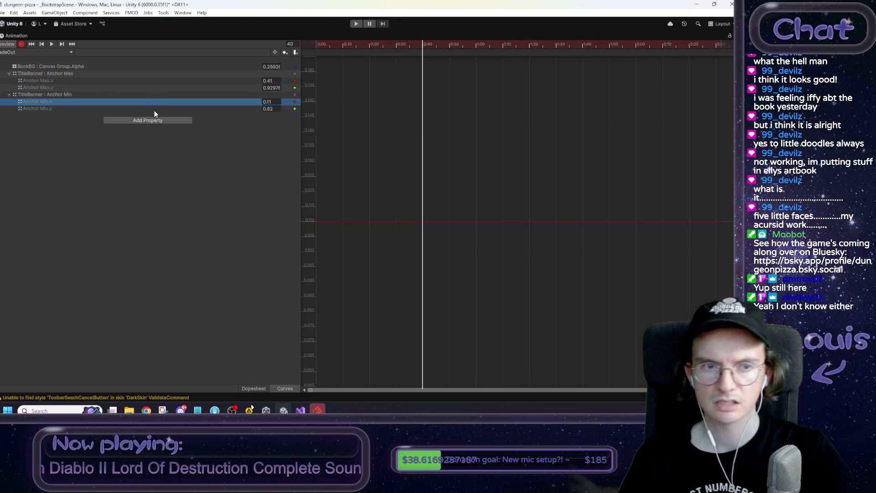
pyautogui.click(155, 111)
pyautogui.click(139, 88)
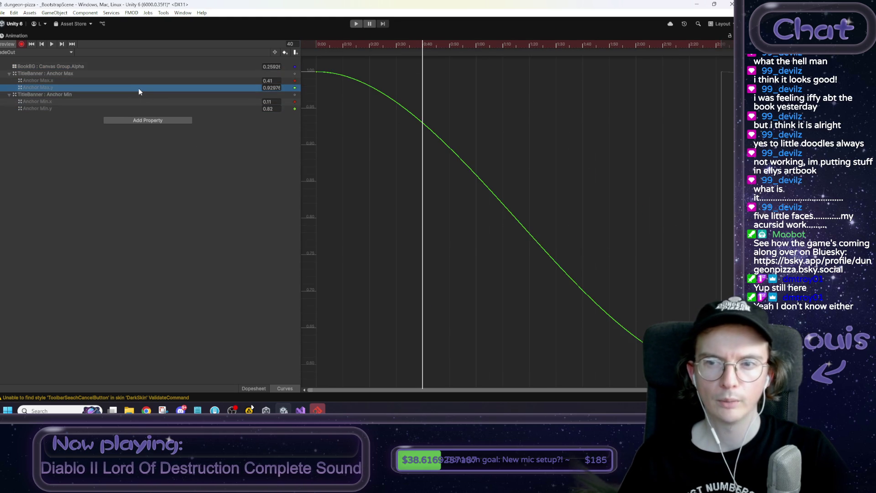
pyautogui.click(110, 110)
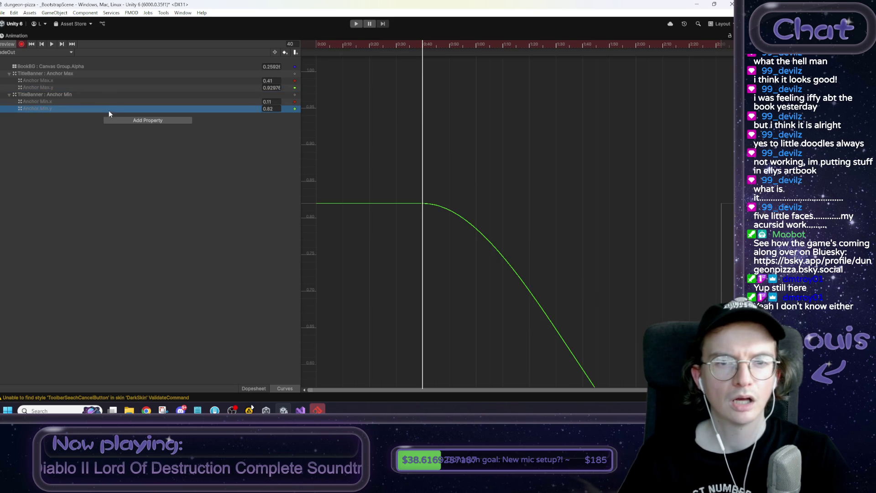
pyautogui.click(86, 90)
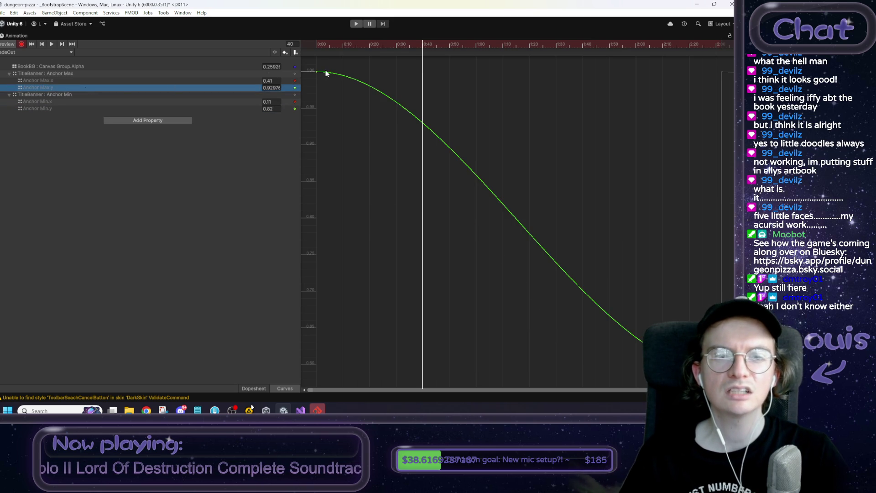
pyautogui.moveTo(316, 71); pyautogui.dragTo(424, 74)
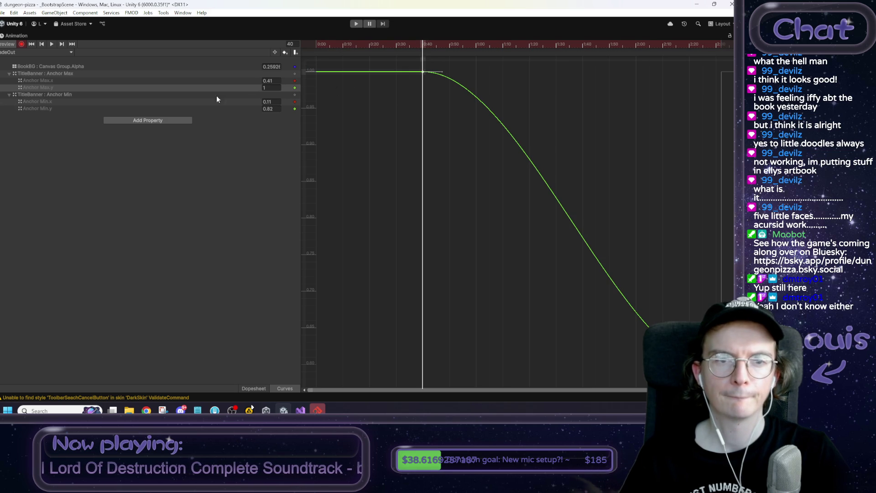
pyautogui.click(215, 108)
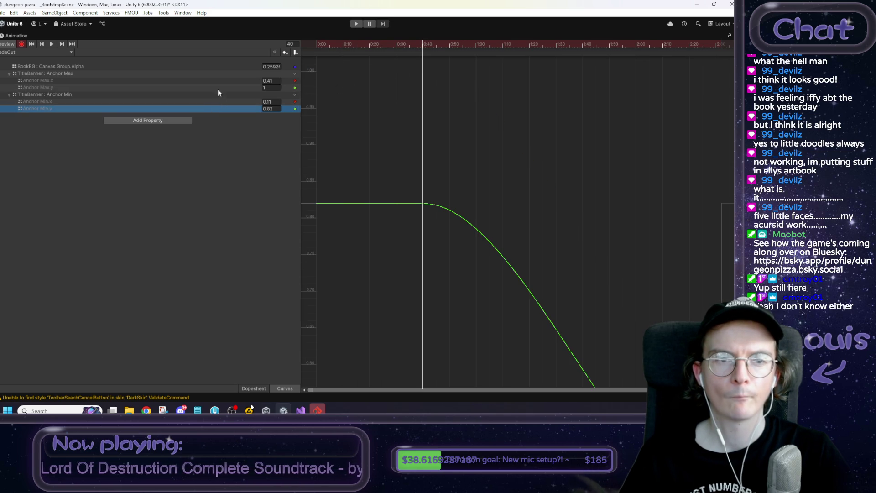
pyautogui.click(217, 88)
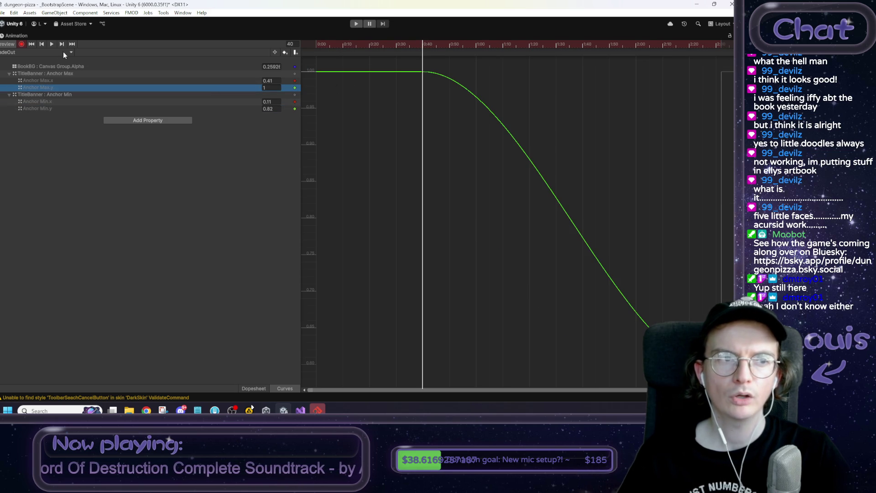
pyautogui.rightClick(21, 37)
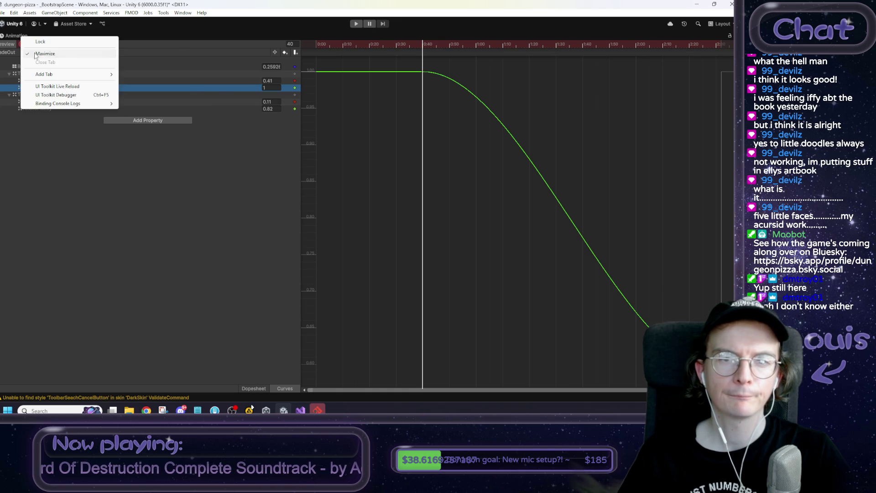
# Restore the layout, play the fade-out preview, and jump to frame 301.
pyautogui.click(44, 54)
pyautogui.moveTo(183, 280)
pyautogui.mouseDown()
pyautogui.moveTo(135, 278)
pyautogui.moveTo(324, 289)
pyautogui.moveTo(147, 287)
pyautogui.mouseUp()
pyautogui.click(21, 280)
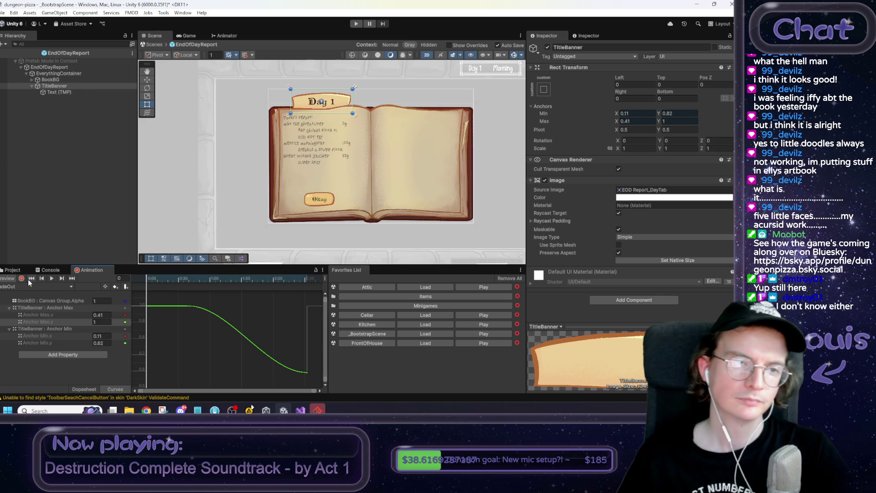
pyautogui.click(51, 278)
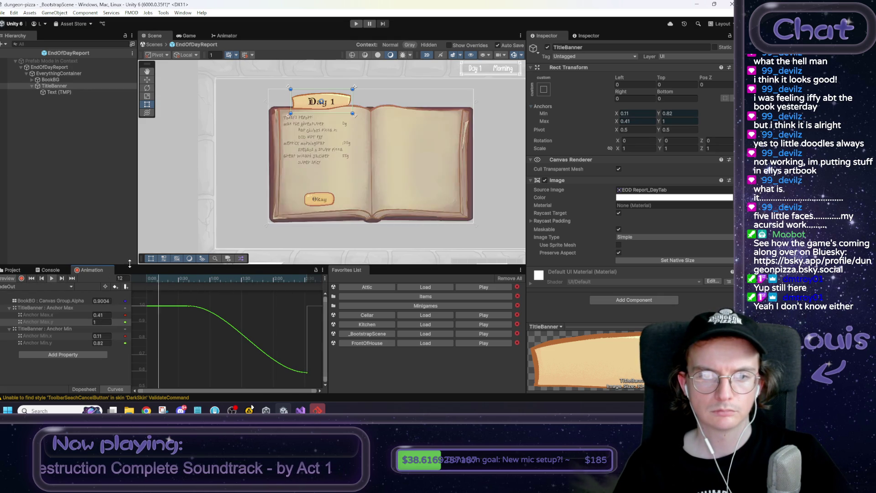
pyautogui.click(295, 279)
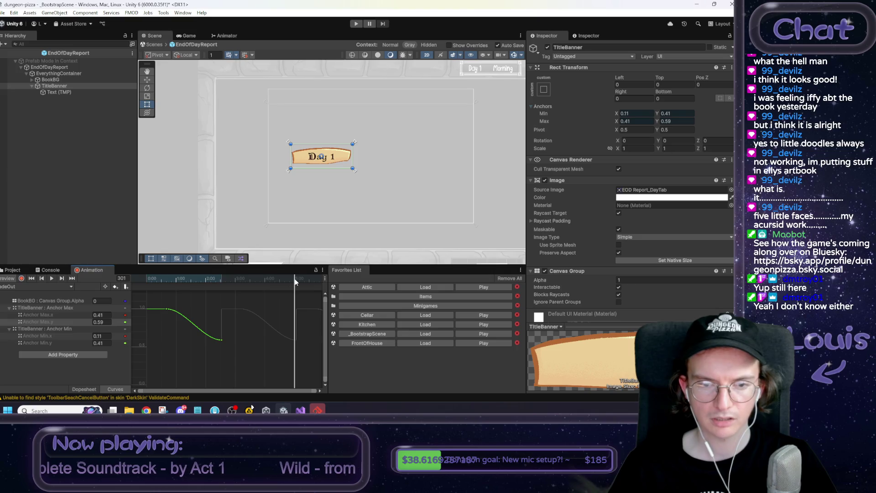
# Record the TitleBanner's Canvas Group Alpha at 0 near the clip's end.
pyautogui.click(22, 279)
pyautogui.click(644, 276)
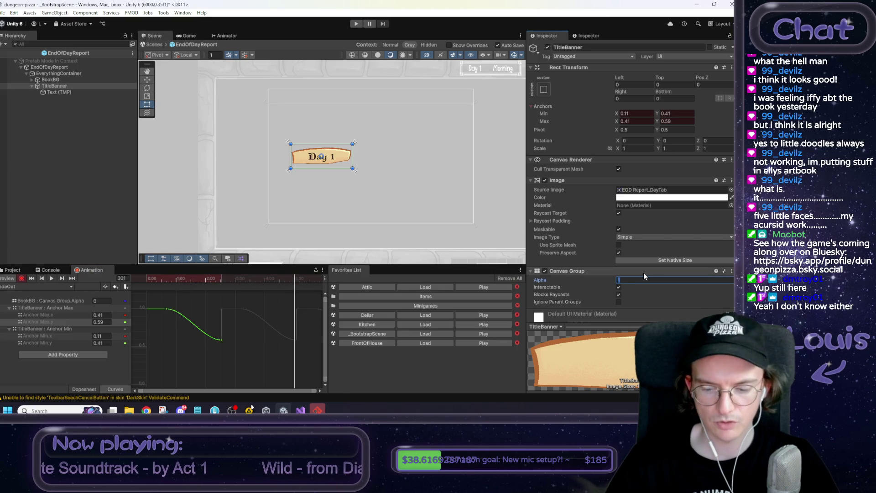
pyautogui.write('0')
pyautogui.press('Return')
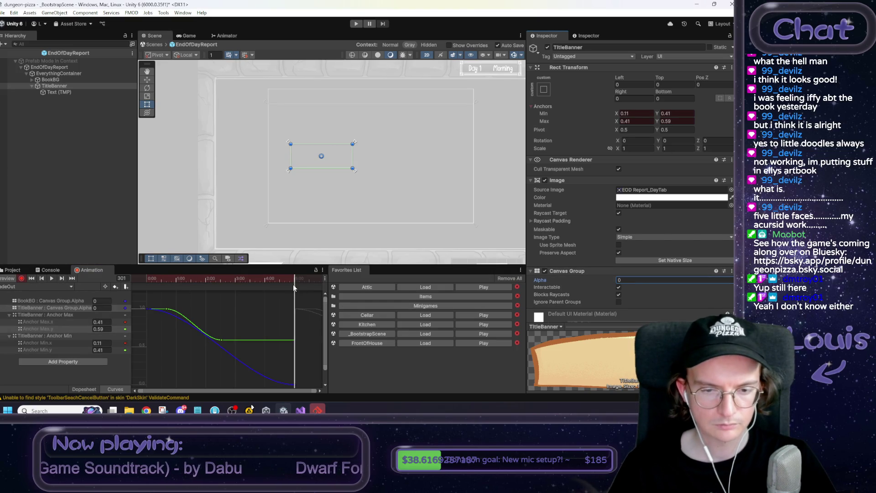
pyautogui.moveTo(292, 281)
pyautogui.mouseDown()
pyautogui.moveTo(221, 282)
pyautogui.moveTo(266, 286)
pyautogui.mouseUp()
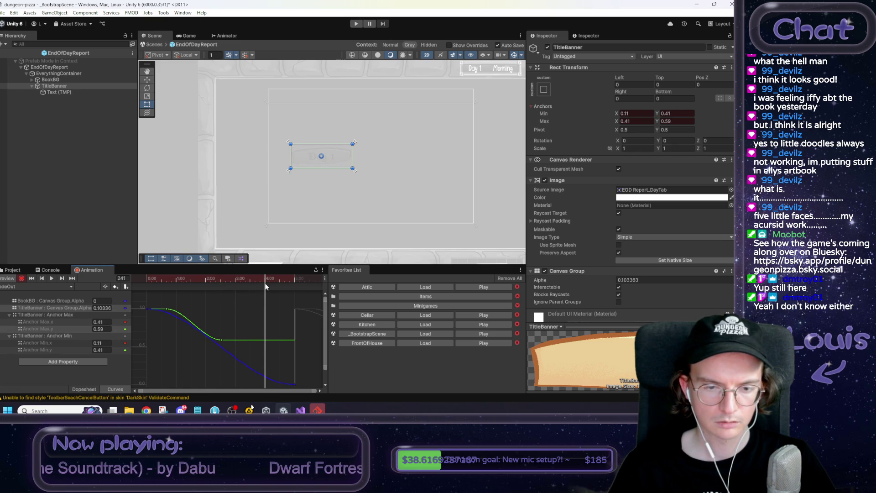
pyautogui.moveTo(266, 287); pyautogui.dragTo(284, 286)
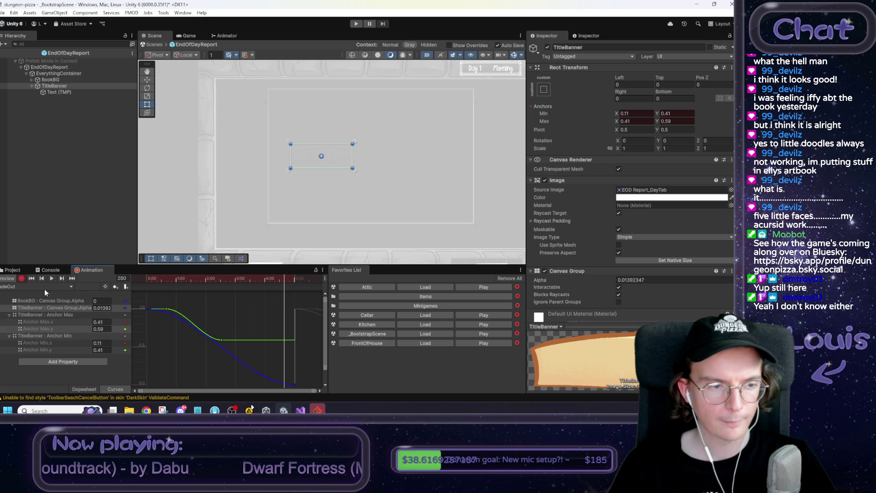
pyautogui.click(659, 280)
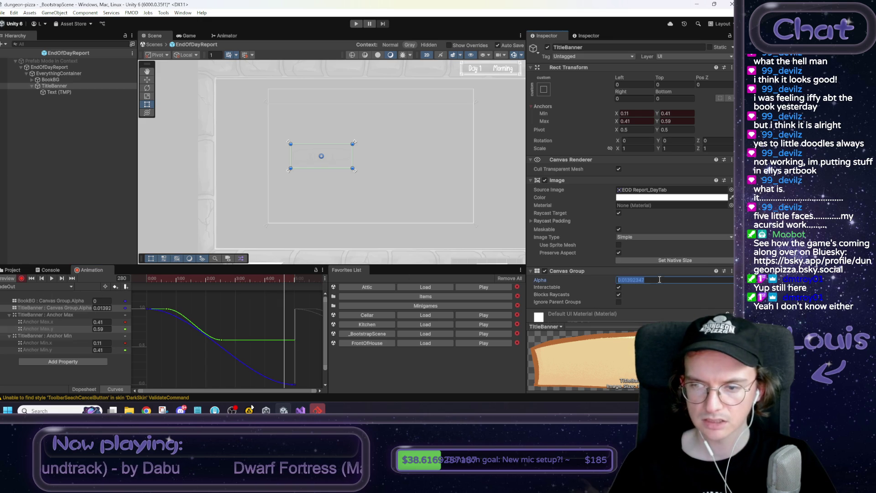
pyautogui.write('0')
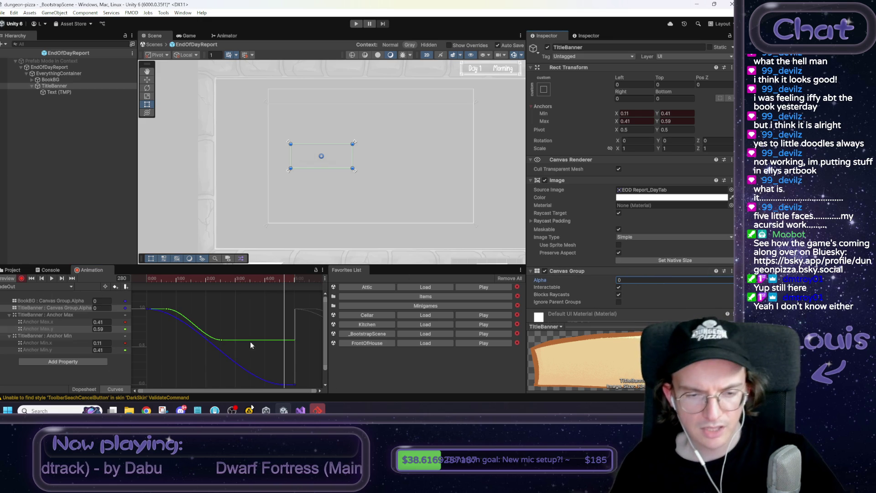
pyautogui.moveTo(274, 282); pyautogui.dragTo(264, 281)
# In Dopesheet view, drag the alpha keyframes later so the fade starts at 4:59.
pyautogui.click(21, 279)
pyautogui.click(92, 388)
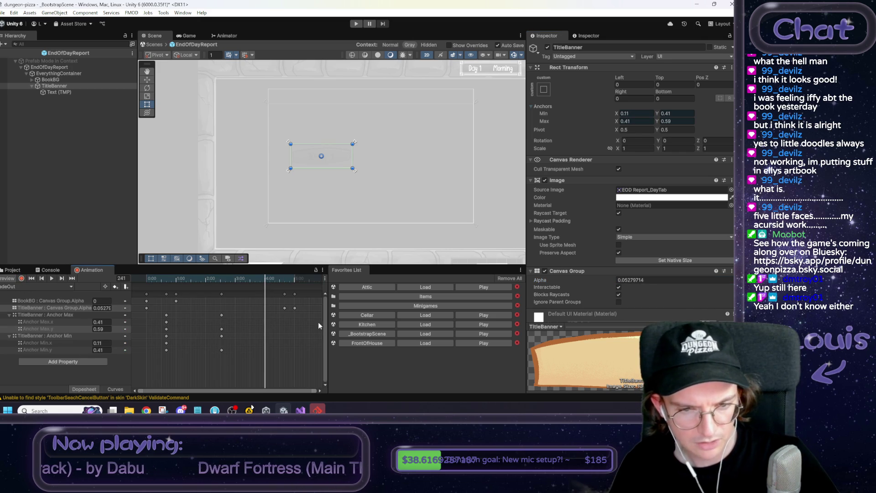
pyautogui.moveTo(294, 308); pyautogui.dragTo(318, 311)
pyautogui.scroll(-1, 305, 312)
pyautogui.moveTo(261, 309); pyautogui.dragTo(269, 309)
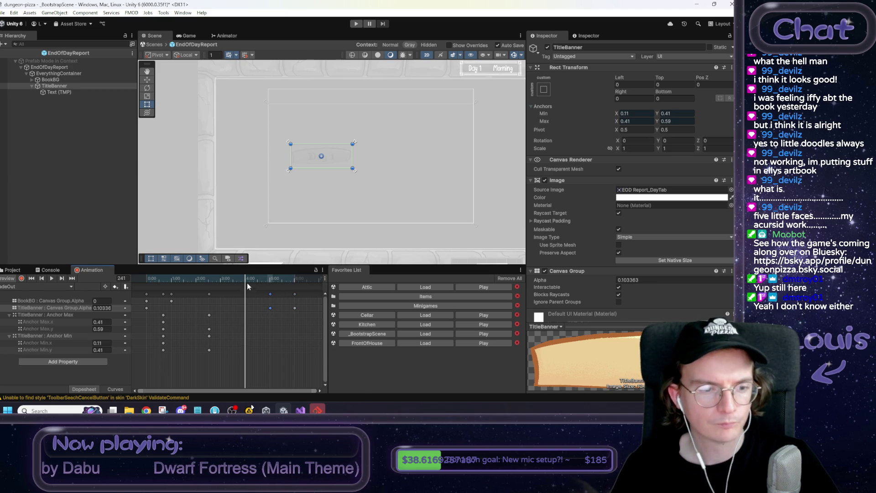
pyautogui.click(66, 364)
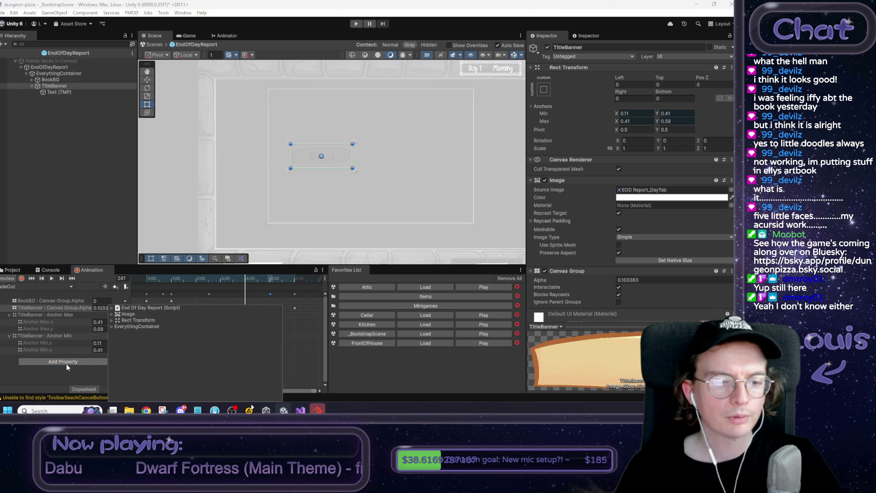
# Add an animation event at the current frame of the FadeOut clip.
pyautogui.click(53, 373)
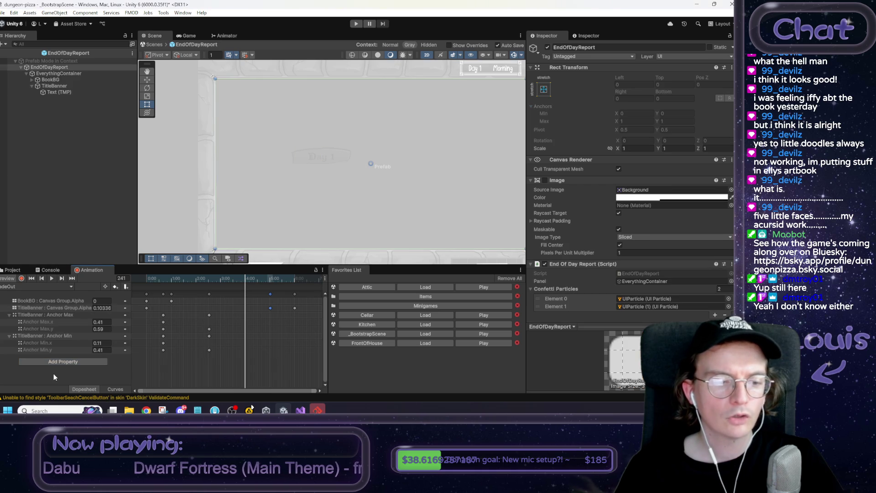
pyautogui.click(128, 286)
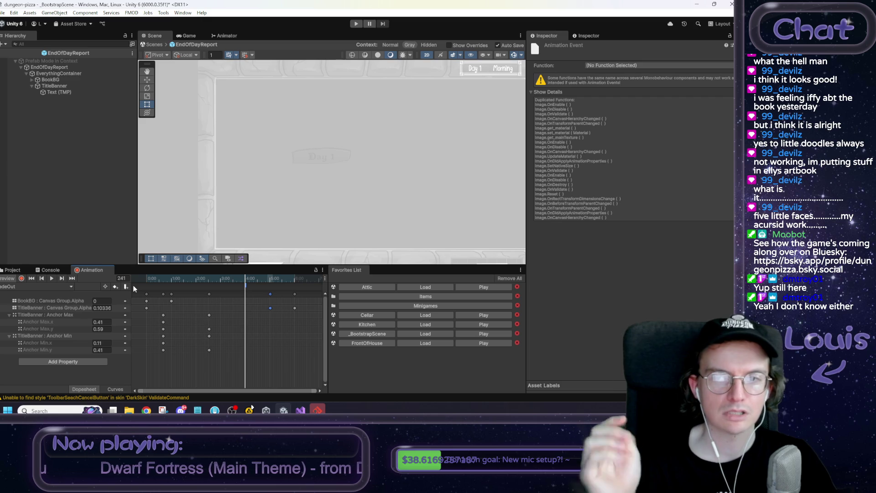
pyautogui.click(611, 65)
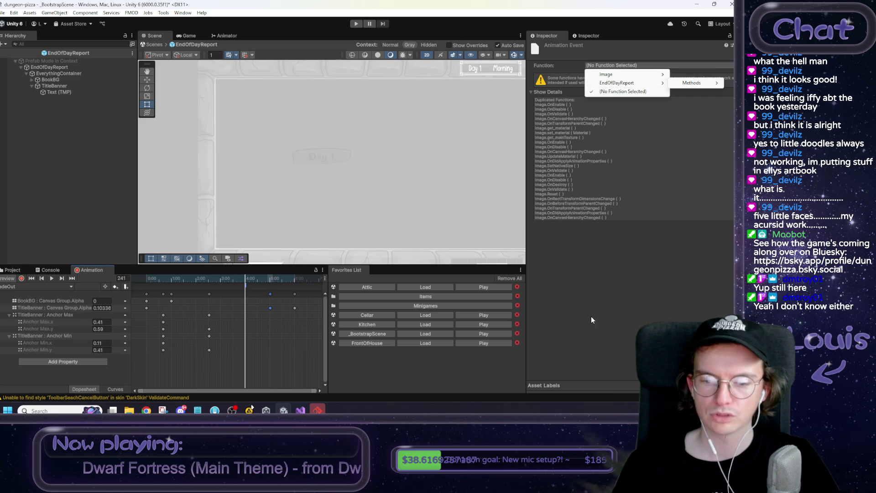
pyautogui.click(332, 378)
# Open the EndOfDayReport script in Visual Studio from its Script field.
pyautogui.click(66, 67)
pyautogui.scroll(-5, 604, 253)
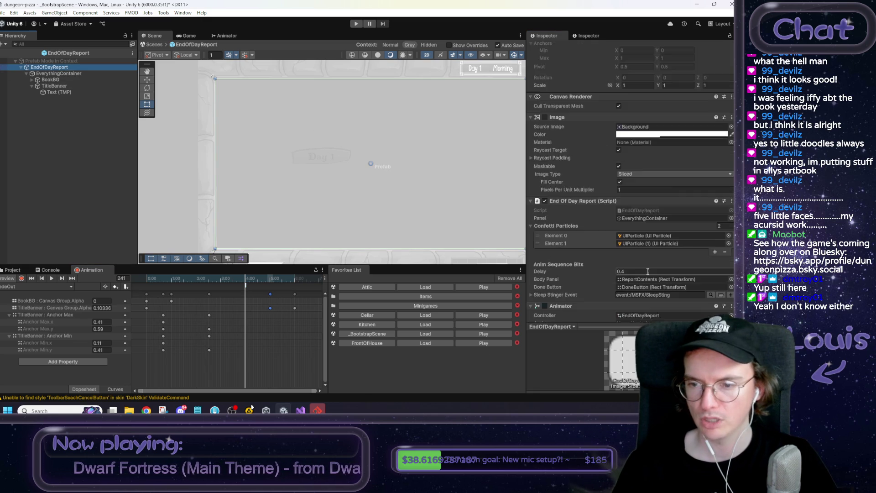
pyautogui.doubleClick(637, 131)
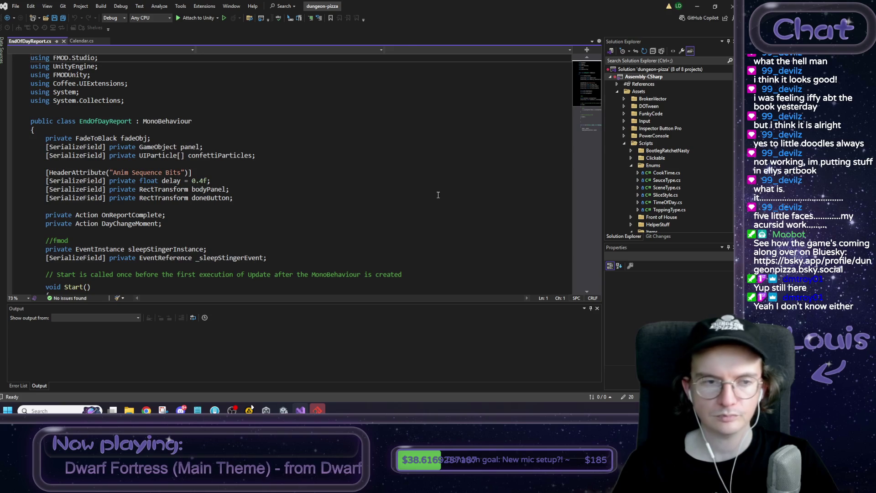
# Below Btn_Okay, declare public void AnimEvent_DayLabelChange() with its opening brace.
pyautogui.scroll(-20, 299, 253)
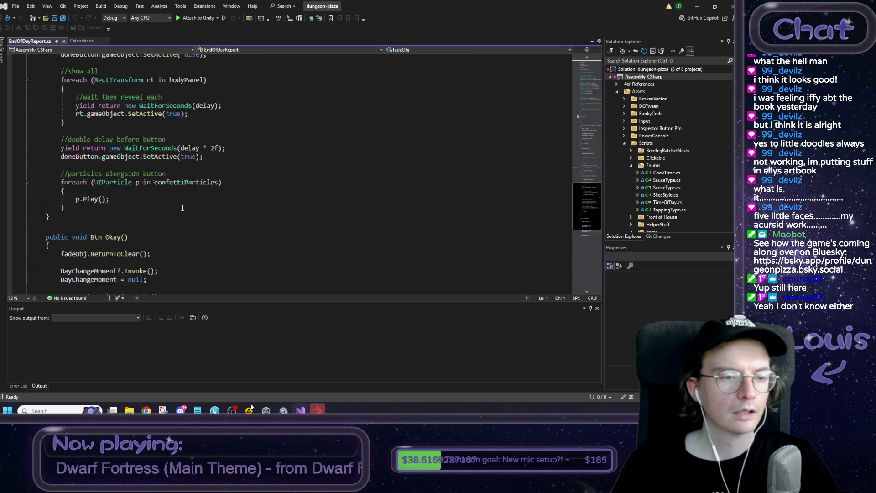
pyautogui.scroll(5, 95, 206)
pyautogui.click(62, 253)
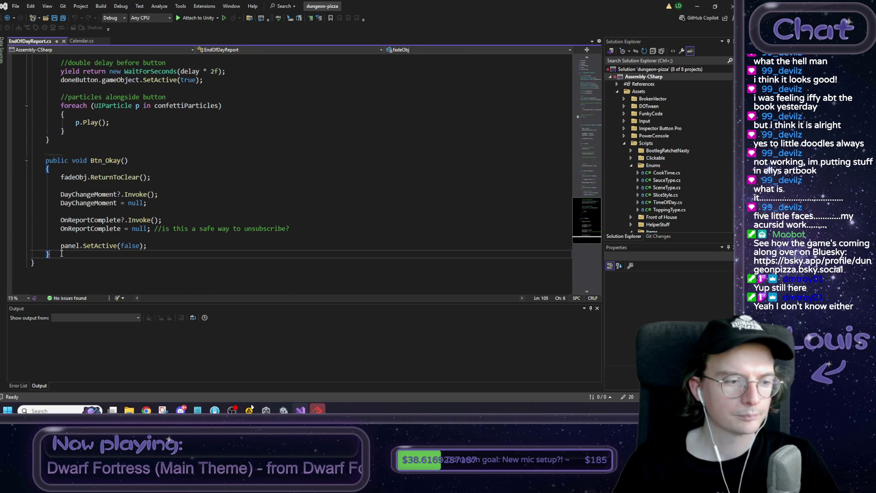
pyautogui.press('Return')
pyautogui.press('Return')
pyautogui.write('public ')
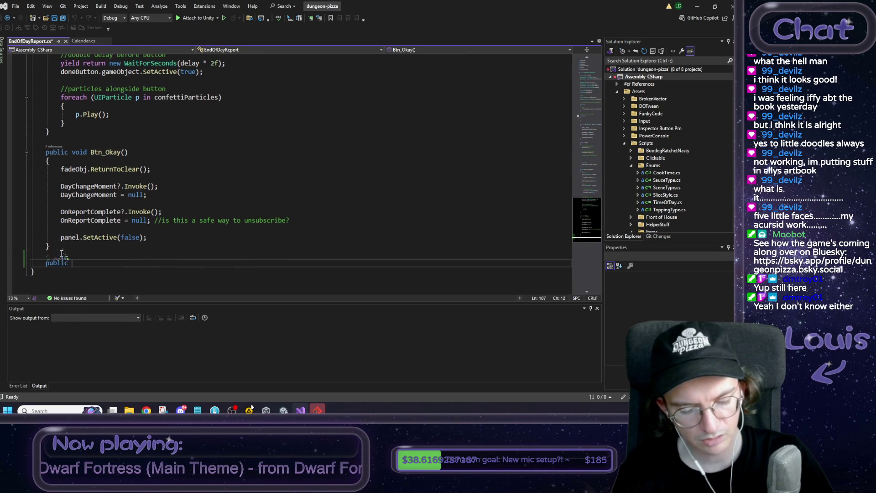
pyautogui.write('void ')
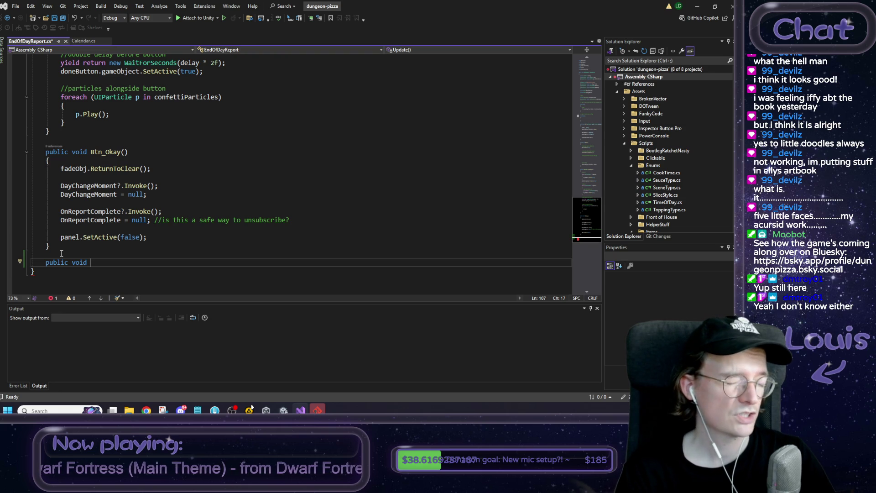
pyautogui.write('An')
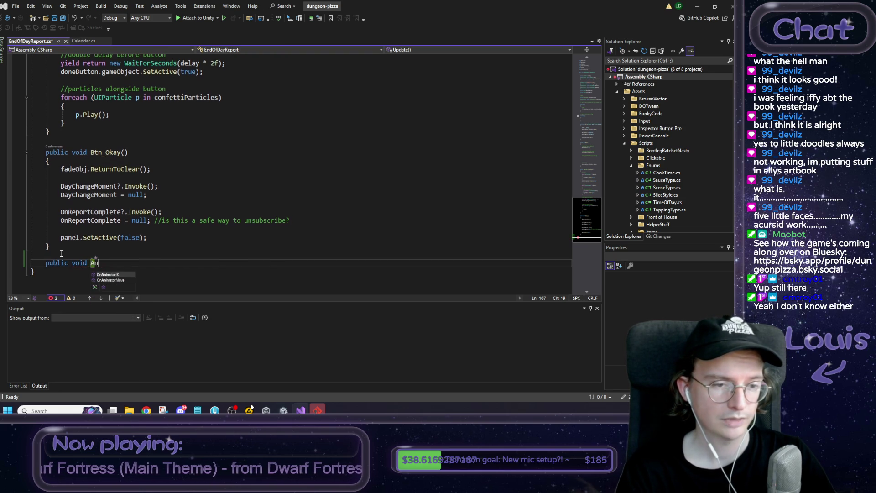
pyautogui.write('imEvent_')
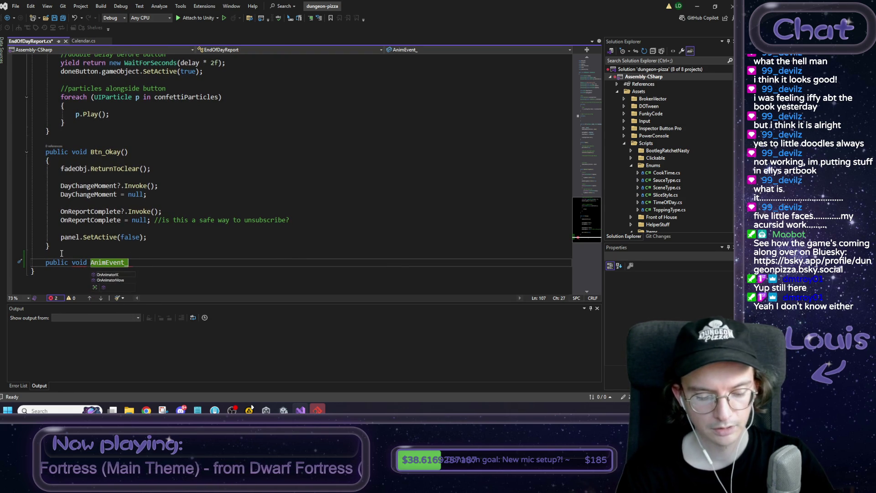
pyautogui.write('Day')
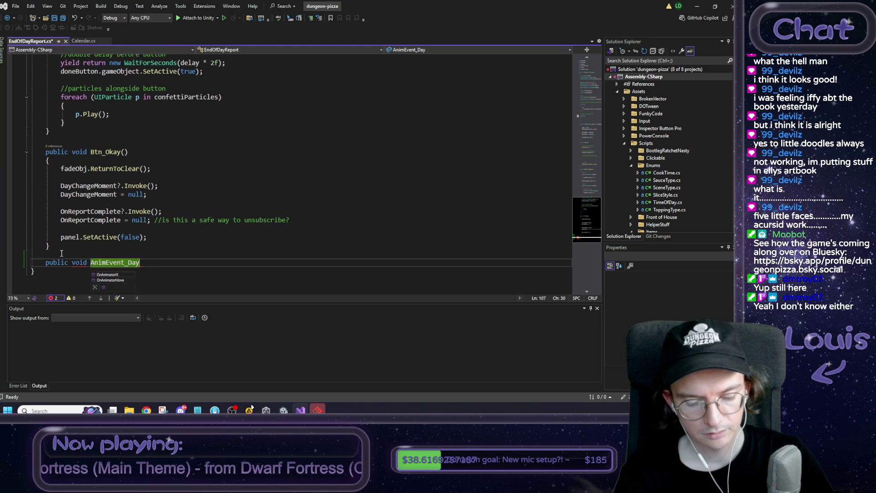
pyautogui.write('LabelCah')
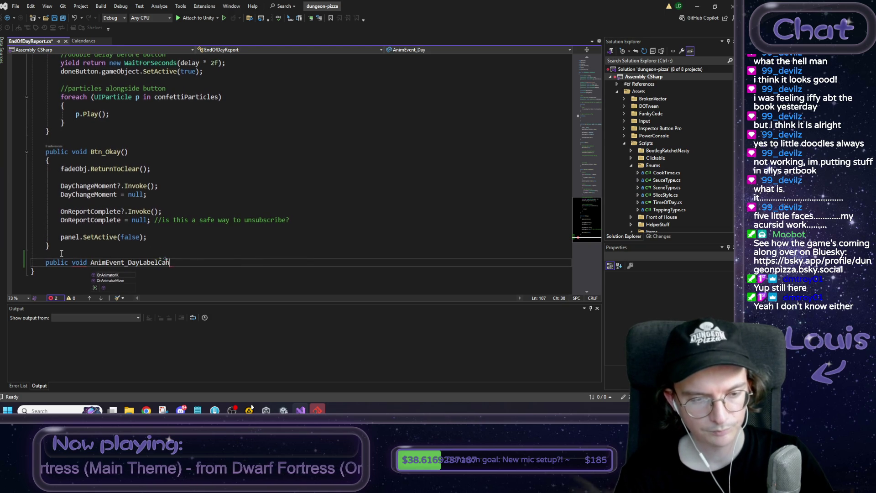
pyautogui.press('BackSpace')
pyautogui.press('BackSpace')
pyautogui.write('hange(')
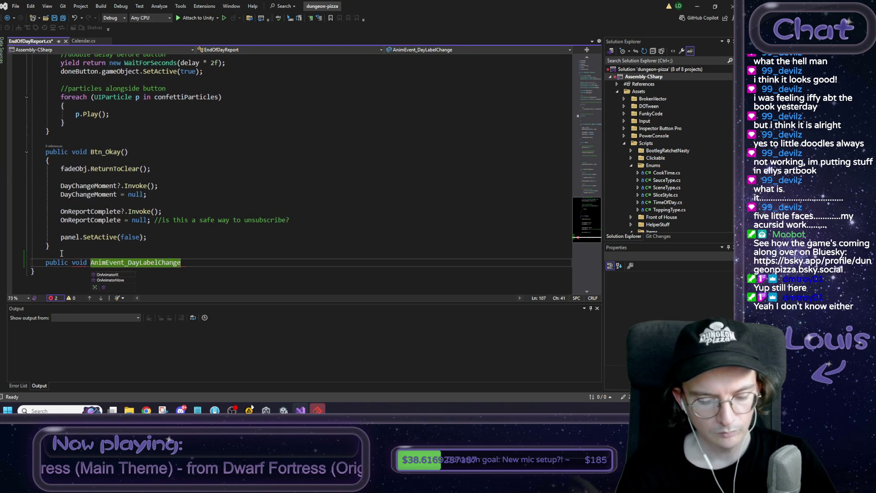
pyautogui.press('Right')
pyautogui.press('Return')
pyautogui.write('{')
# Fill the body with comments '//plinnk sound', '//change label' and a time-of-day note, then return to Unity.
pyautogui.press('Return')
pyautogui.write('//plinnk sound')
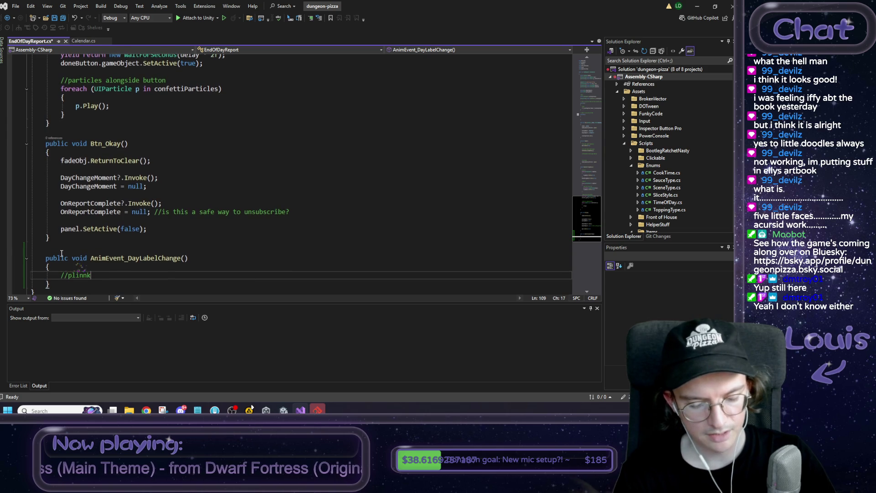
pyautogui.press('Return')
pyautogui.press('Return')
pyautogui.write('//change label')
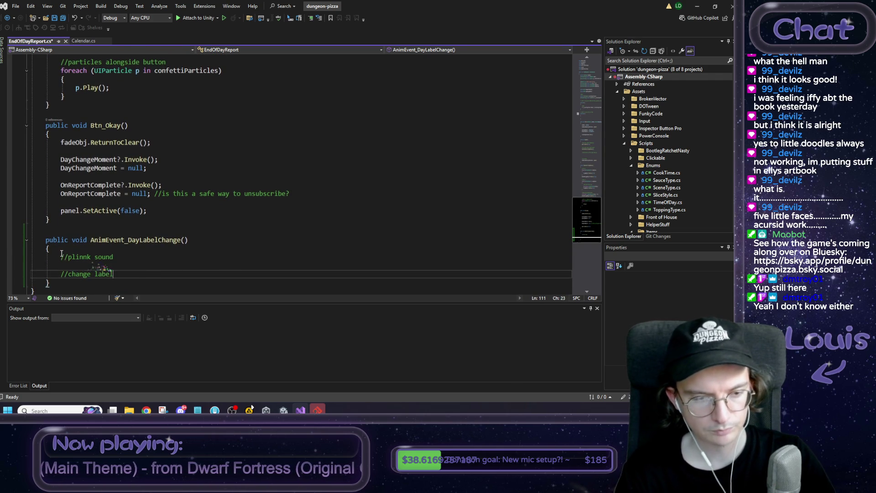
pyautogui.press('Return')
pyautogui.press('Return')
pyautogui.write('//')
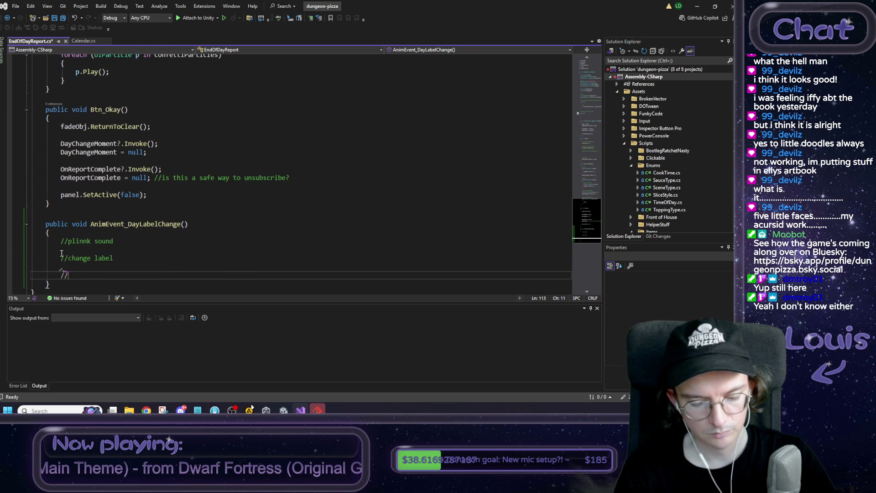
pyautogui.write('maybe the actual ')
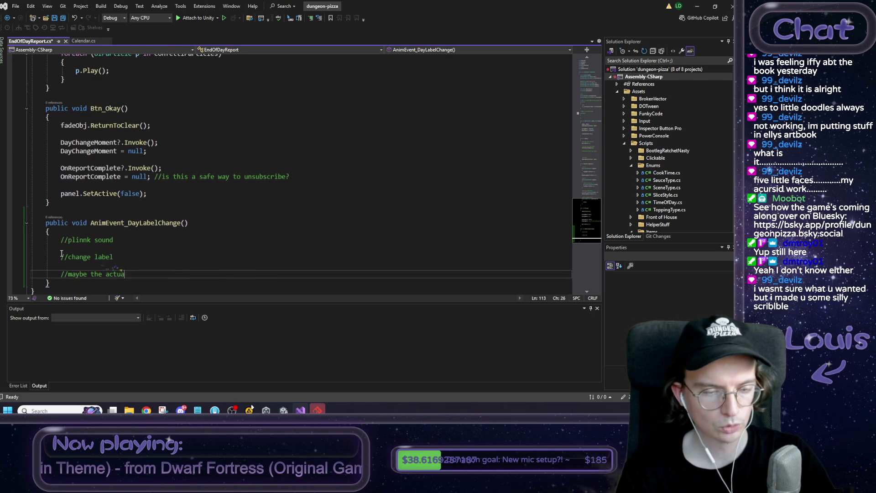
pyautogui.write('time fo ')
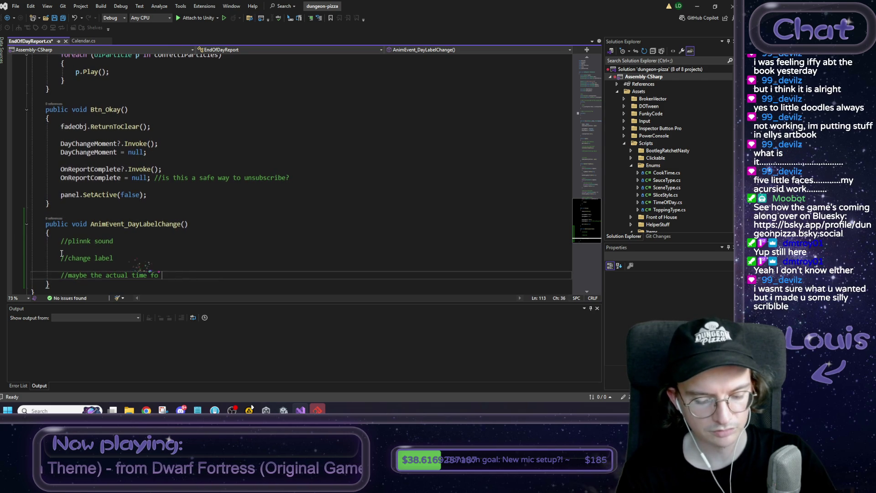
pyautogui.write('day changes here t')
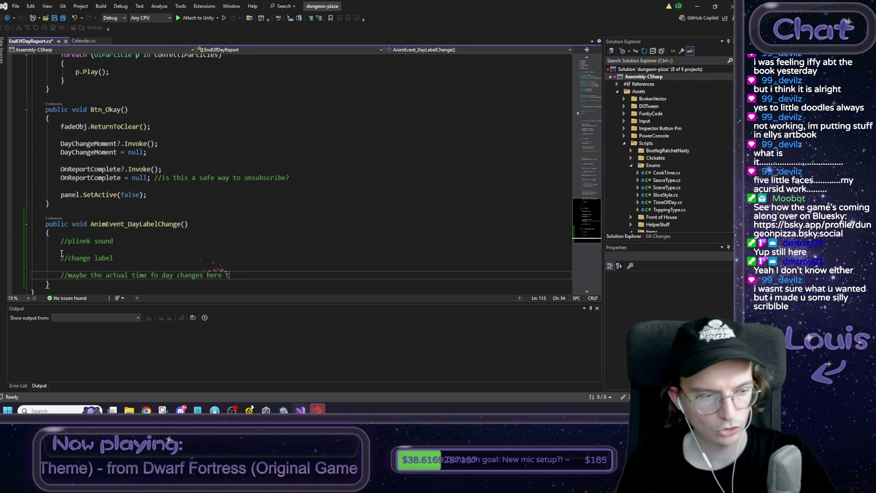
pyautogui.write('oo')
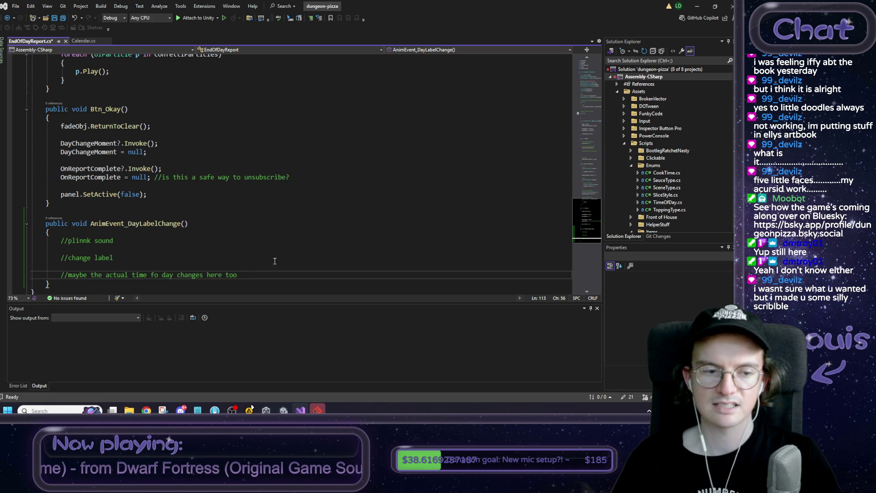
pyautogui.press('Return')
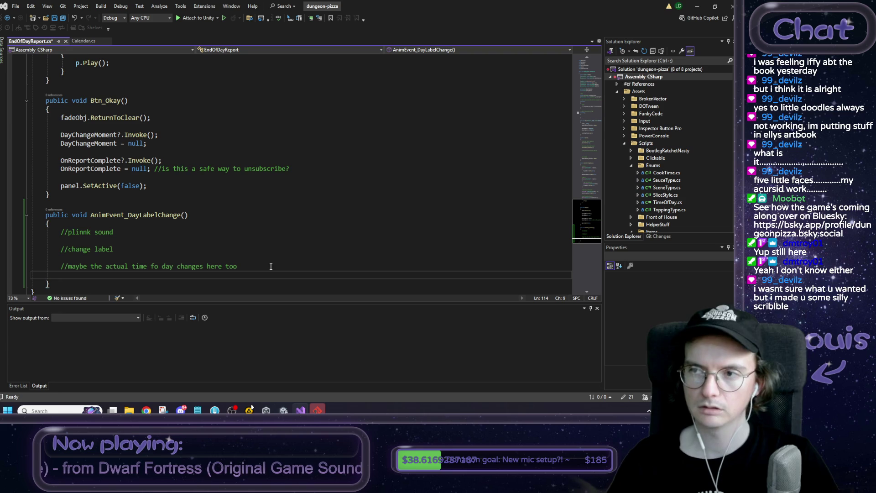
pyautogui.click(697, 6)
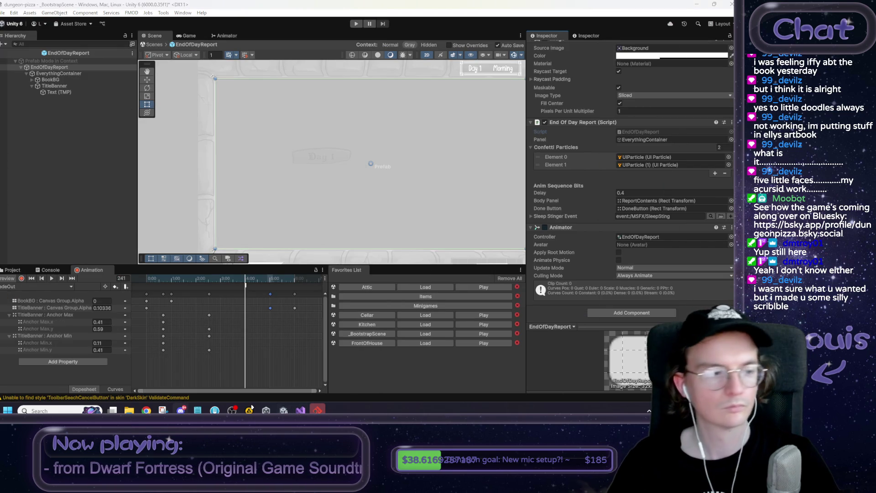
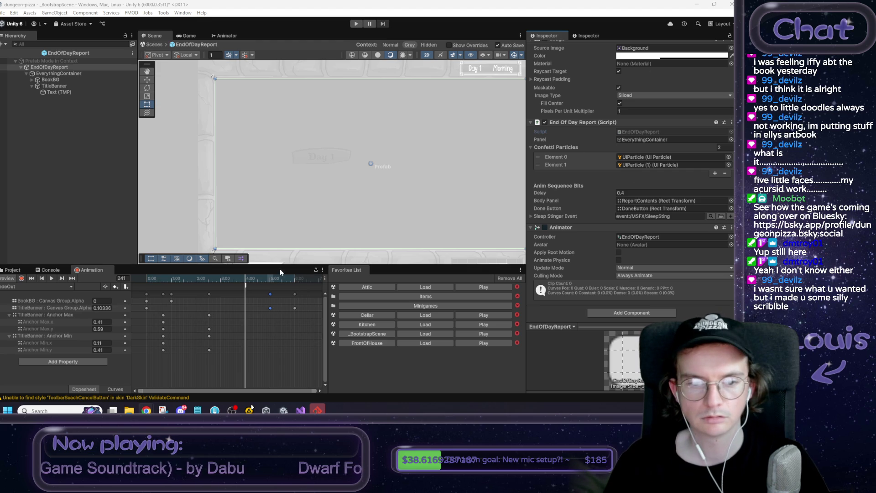
# Select the clip's animation event, browse its Function choices, then bring up the EndOfDayReport script.
pyautogui.click(246, 287)
pyautogui.click(639, 66)
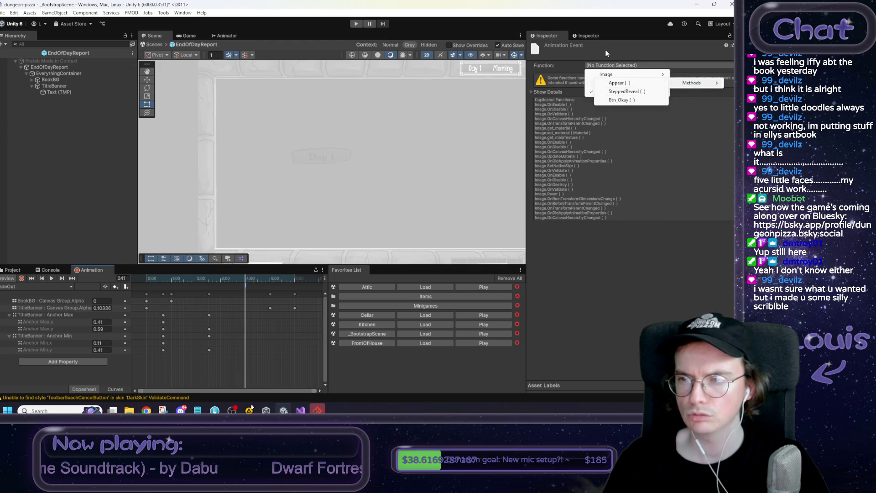
pyautogui.click(637, 67)
pyautogui.click(638, 65)
pyautogui.click(300, 410)
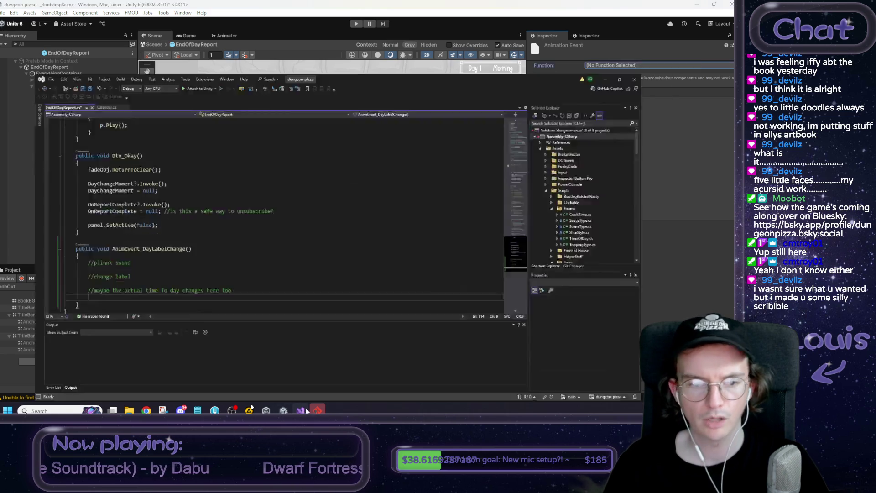
# Save EndOfDayReport.cs with its AnimEvent_DayLabelChange method so Unity recompiles.
pyautogui.click(192, 250)
pyautogui.hotkey('ctrl', 's')
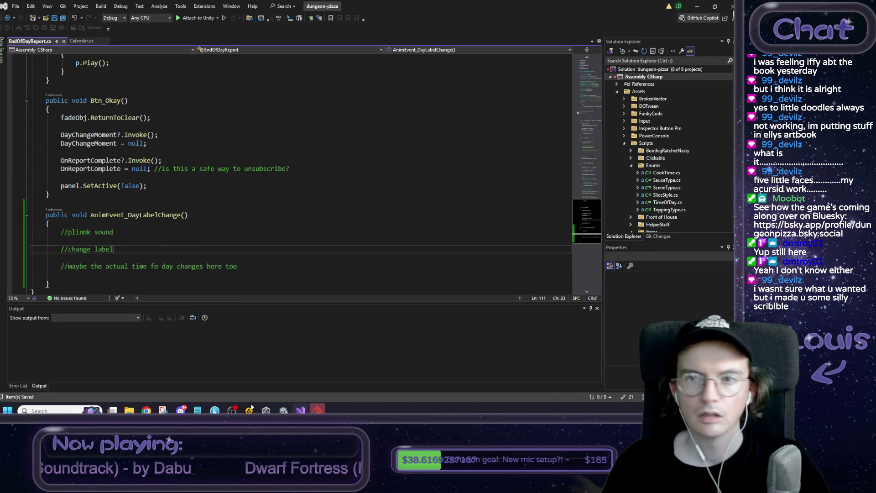
pyautogui.click(698, 6)
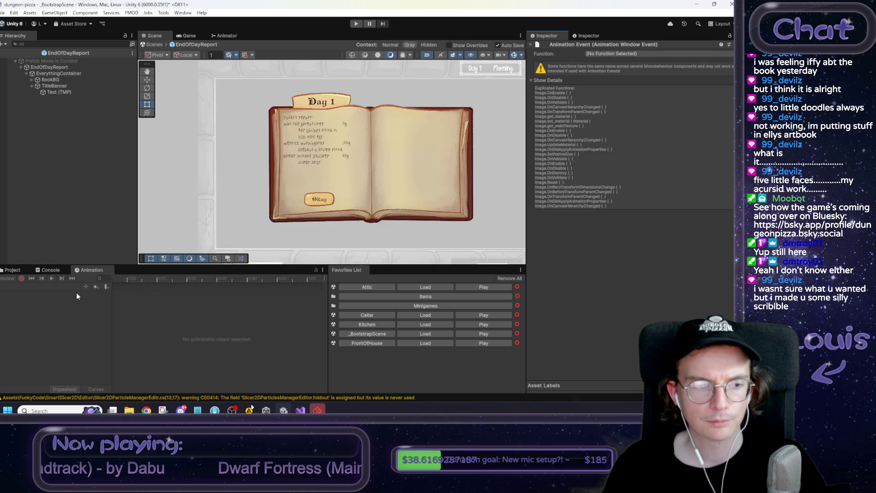
# Point the FadeOut event's Function at EndOfDayReport > AnimEvent_DayLabelChange() and preview the fade.
pyautogui.click(50, 67)
pyautogui.click(39, 289)
pyautogui.click(20, 307)
pyautogui.click(249, 286)
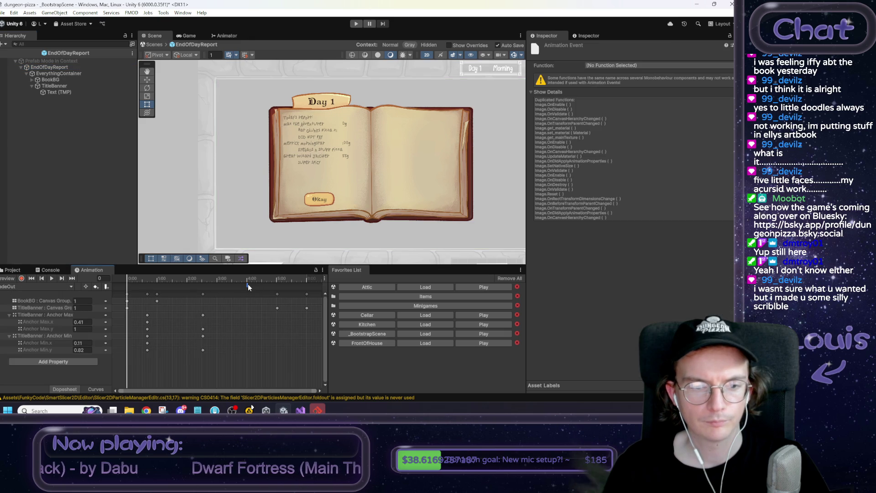
pyautogui.click(594, 67)
pyautogui.moveTo(639, 75)
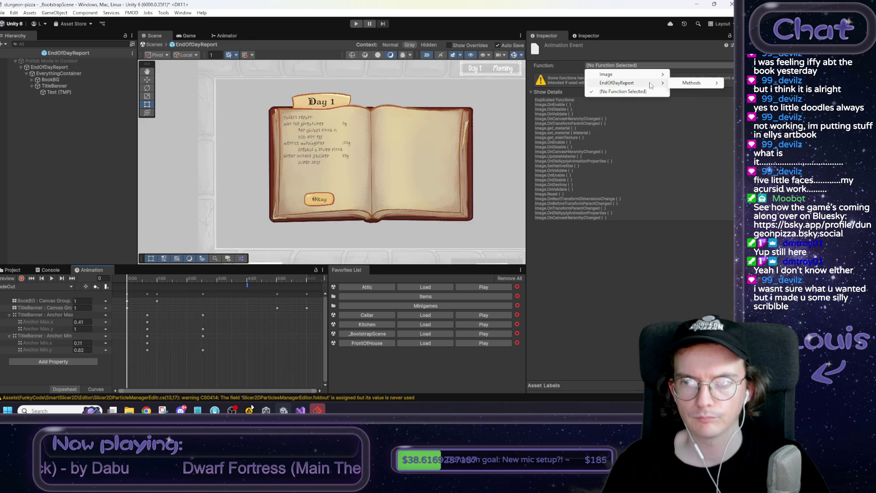
pyautogui.moveTo(701, 85)
pyautogui.click(612, 108)
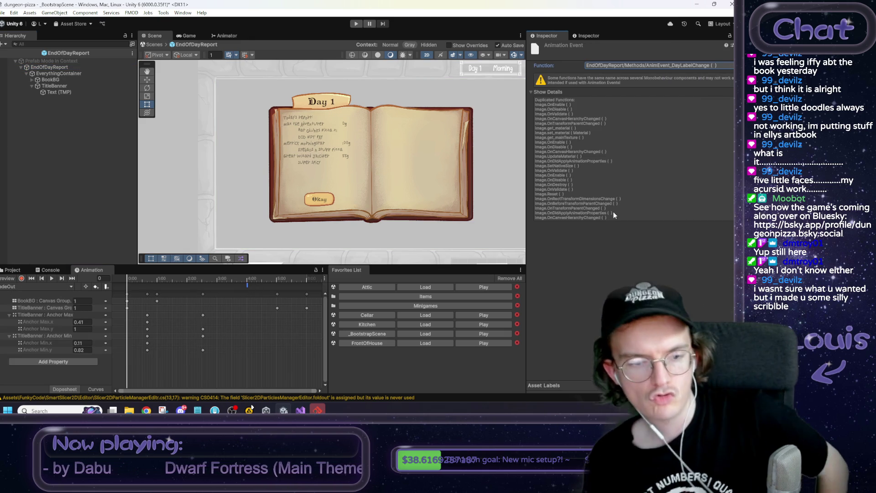
pyautogui.moveTo(130, 277)
pyautogui.mouseDown()
pyautogui.moveTo(308, 281)
pyautogui.moveTo(118, 285)
pyautogui.mouseUp()
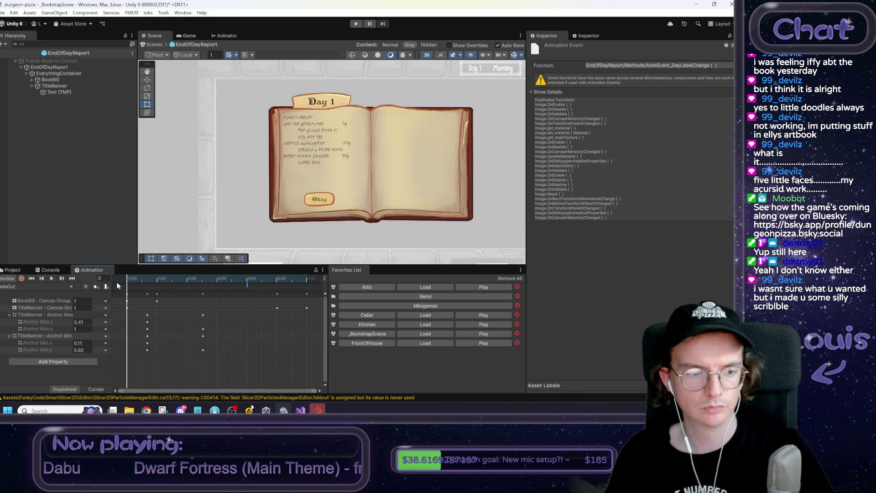
pyautogui.click(128, 309)
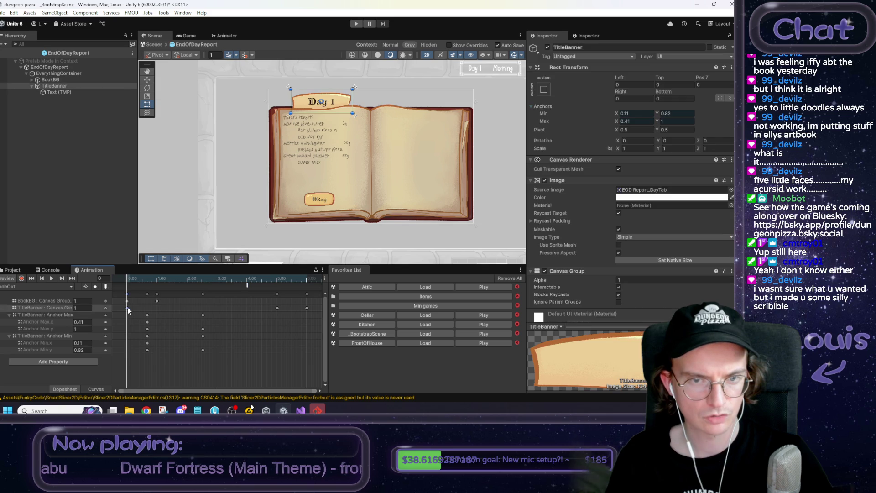
# Scrub FadeOut and try keying TitleBanner alpha 1 around frames 302–314, undoing a stray key.
pyautogui.moveTo(165, 281)
pyautogui.mouseDown()
pyautogui.moveTo(192, 284)
pyautogui.moveTo(132, 282)
pyautogui.moveTo(241, 286)
pyautogui.mouseUp()
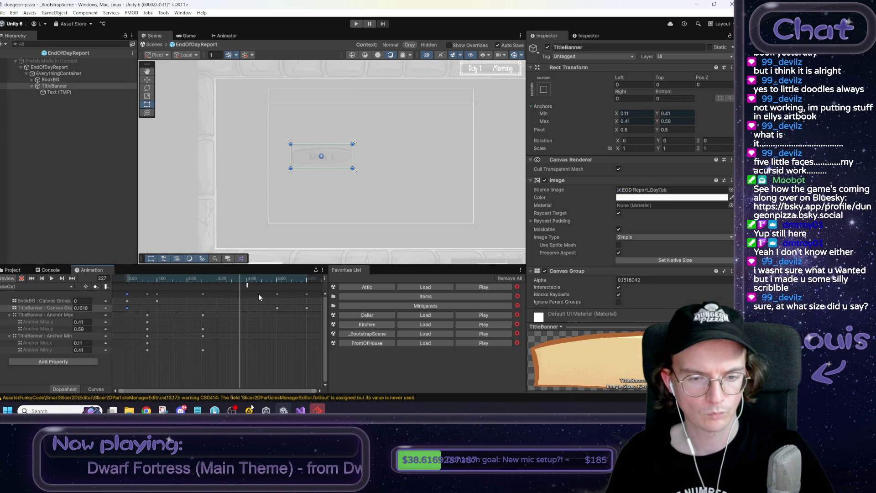
pyautogui.click(278, 308)
pyautogui.moveTo(277, 283)
pyautogui.mouseDown()
pyautogui.moveTo(297, 284)
pyautogui.moveTo(281, 287)
pyautogui.mouseUp()
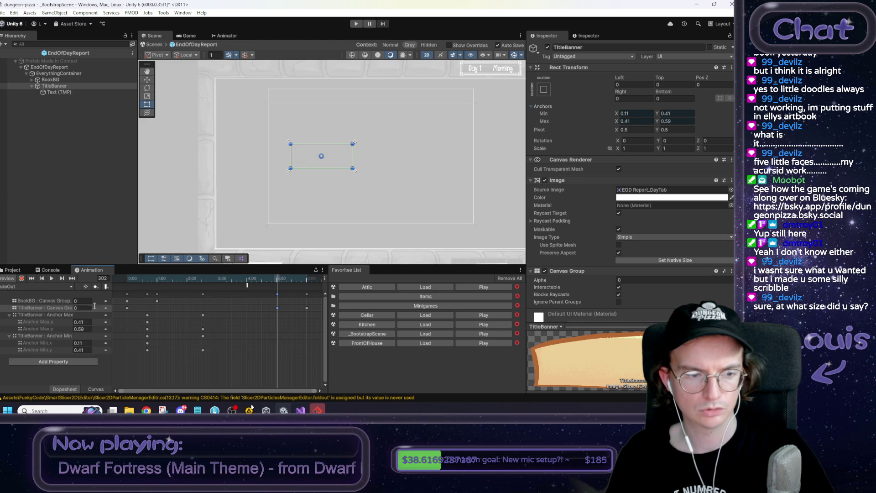
pyautogui.write('1')
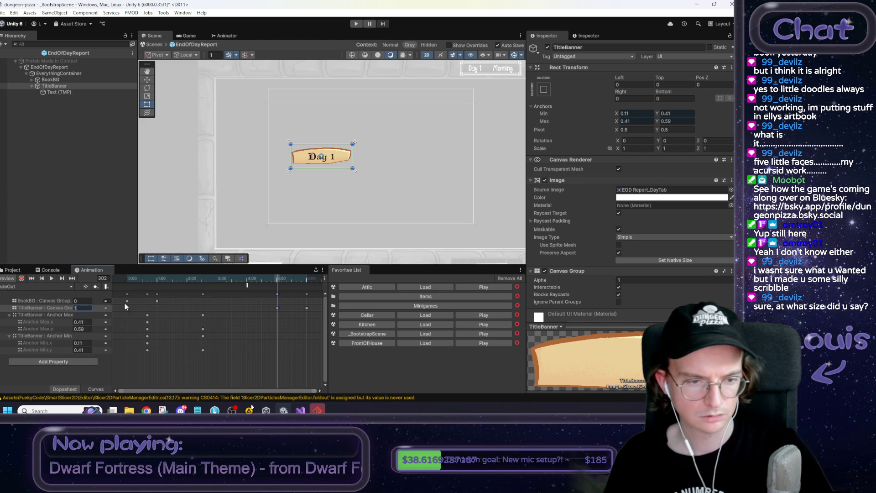
pyautogui.moveTo(231, 285)
pyautogui.mouseDown()
pyautogui.moveTo(137, 285)
pyautogui.moveTo(267, 293)
pyautogui.moveTo(257, 297)
pyautogui.mouseUp()
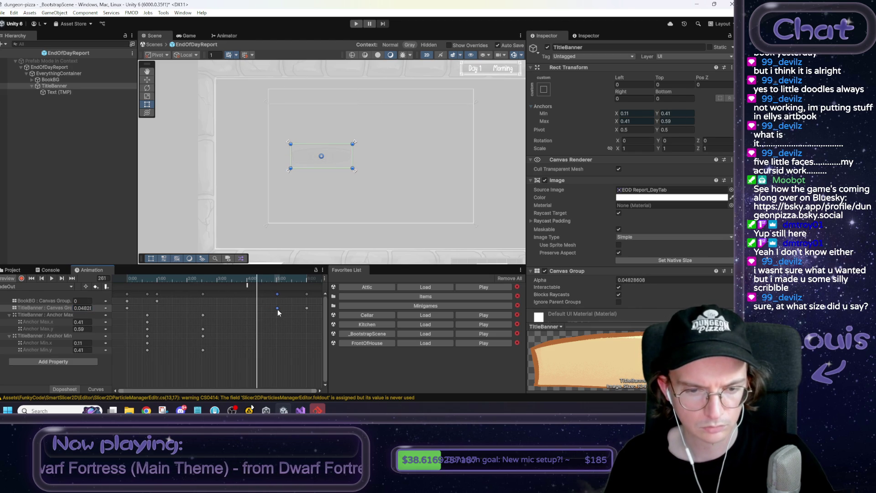
pyautogui.write('1')
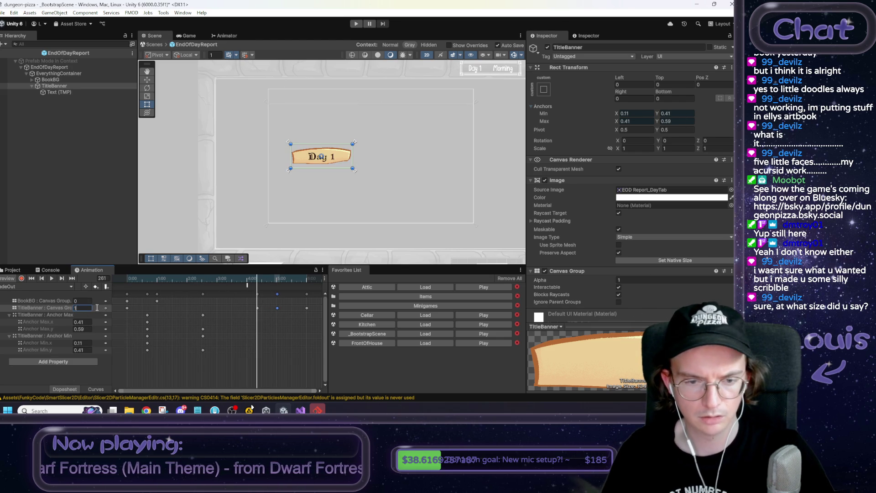
pyautogui.hotkey('ctrl', 'z')
pyautogui.moveTo(270, 281); pyautogui.dragTo(277, 280)
pyautogui.write('1')
pyautogui.moveTo(262, 280); pyautogui.dragTo(219, 280)
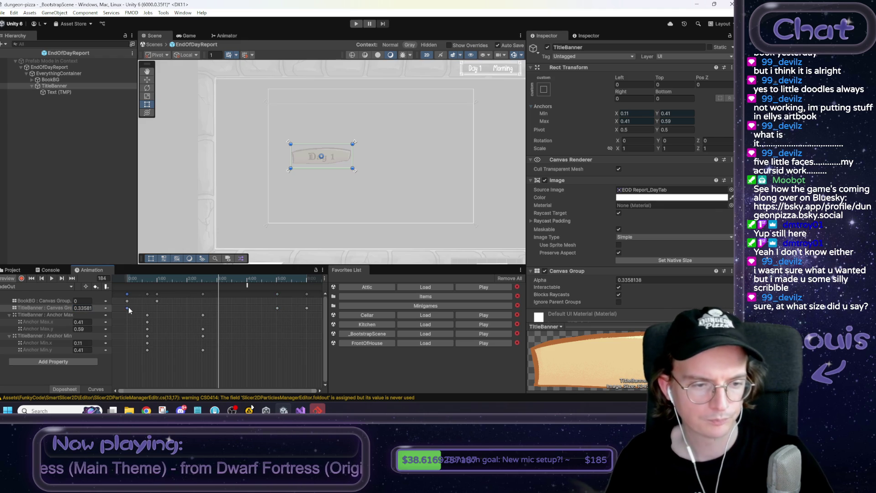
# Delete the frame-0 TitleBanner alpha key, key alpha 1 at about 5:00, and shift it slightly earlier.
pyautogui.press('Delete')
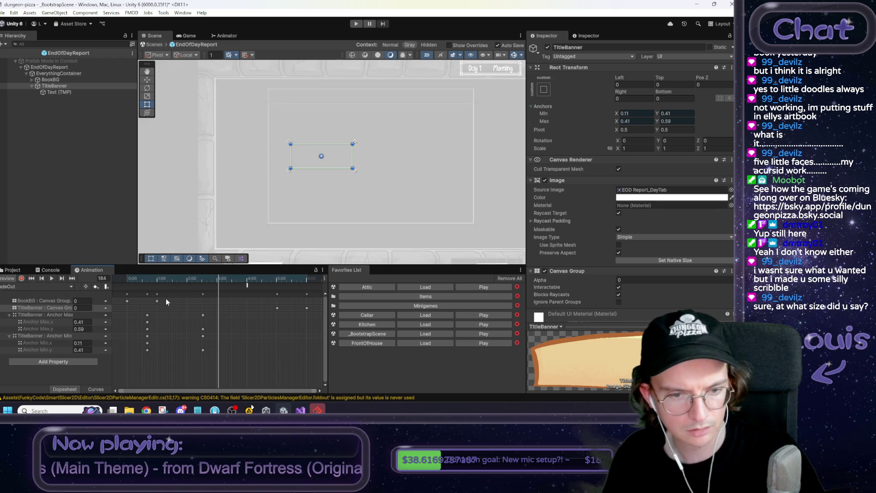
pyautogui.click(278, 308)
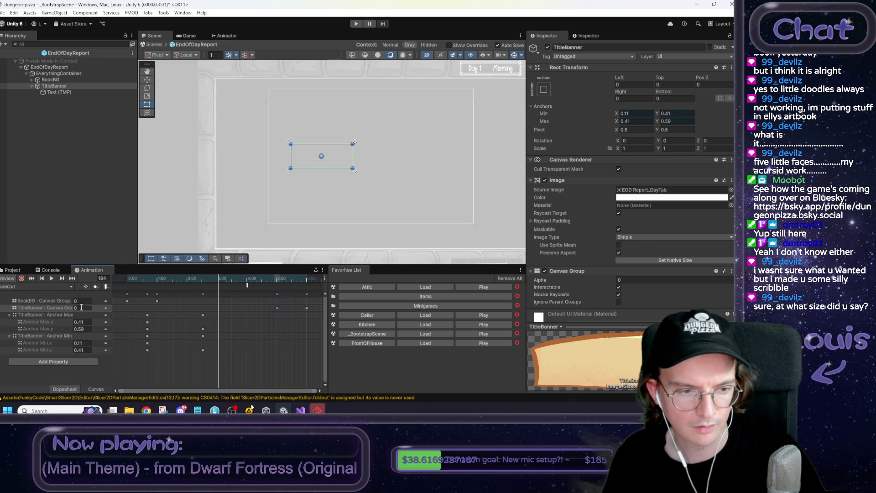
pyautogui.moveTo(264, 280); pyautogui.dragTo(282, 284)
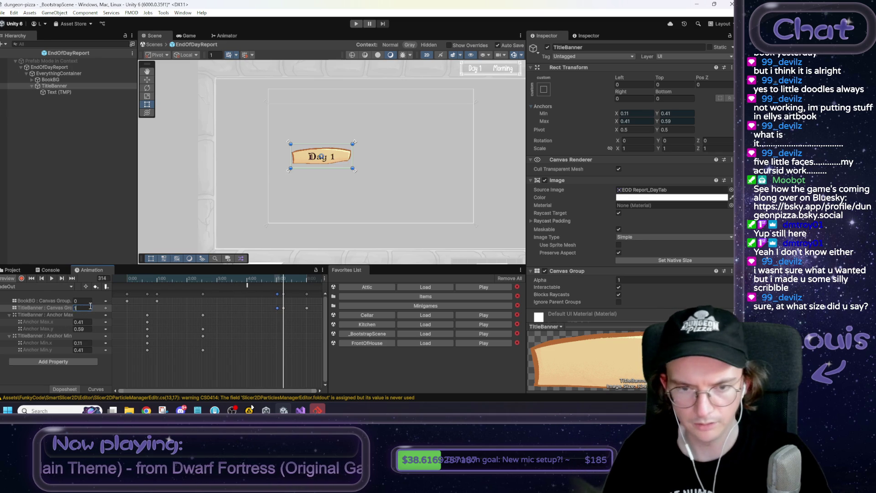
pyautogui.write('1')
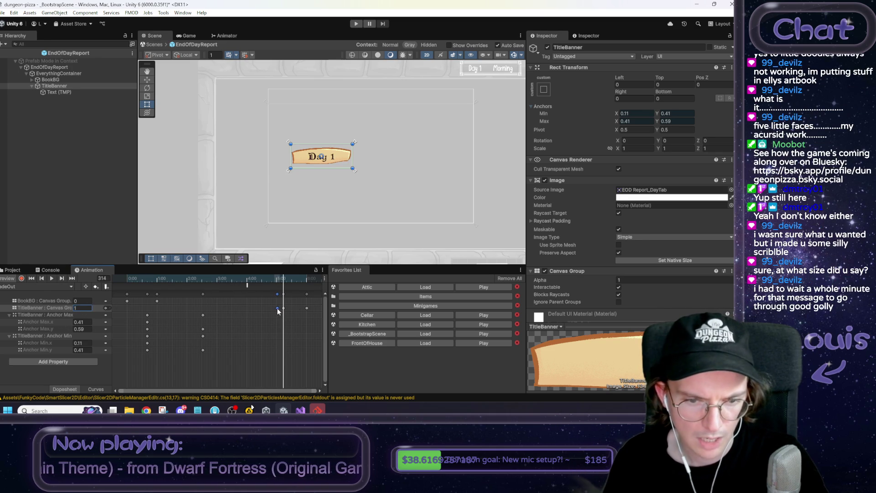
pyautogui.moveTo(284, 312); pyautogui.dragTo(276, 309)
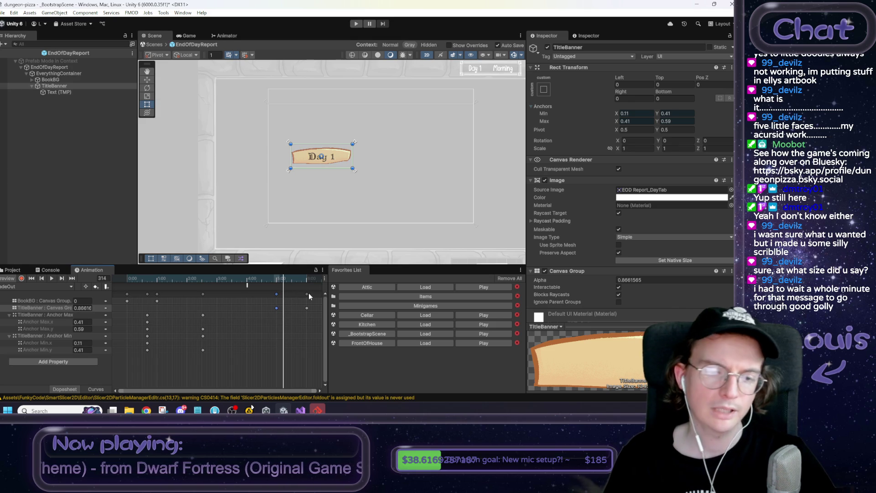
# Scrub and play FadeOut to watch the book fade and the Day 1 banner return, stopping at frame 0.
pyautogui.click(273, 281)
pyautogui.moveTo(273, 282)
pyautogui.mouseDown()
pyautogui.moveTo(133, 280)
pyautogui.moveTo(320, 280)
pyautogui.moveTo(91, 277)
pyautogui.moveTo(322, 283)
pyautogui.moveTo(118, 281)
pyautogui.mouseUp()
pyautogui.press('space')
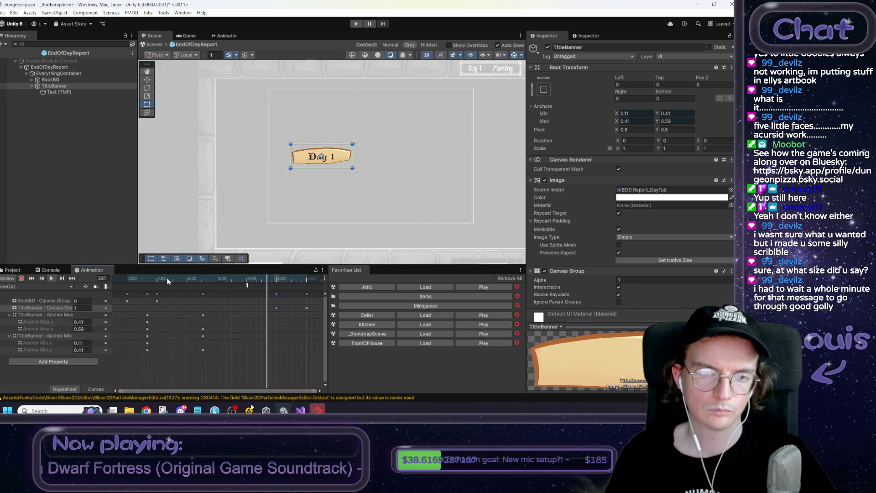
pyautogui.click(127, 279)
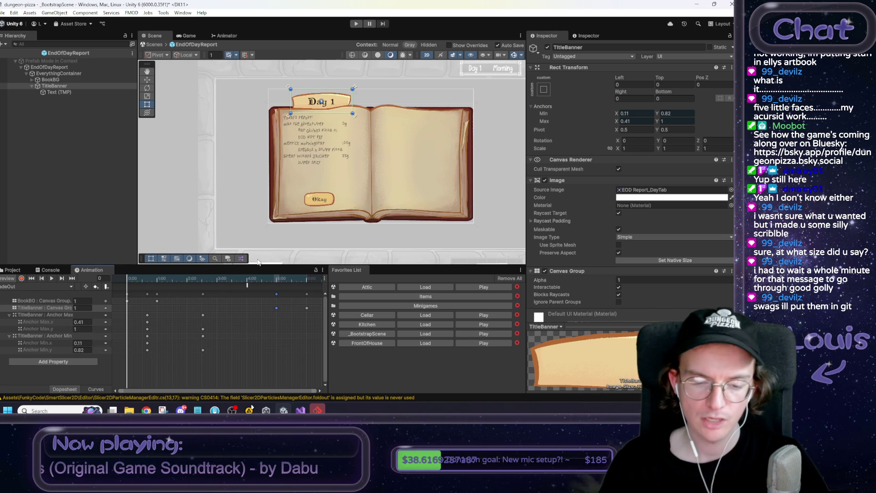
# Declare a private Animator anim field at the top of the EndOfDayReport class.
pyautogui.click(300, 410)
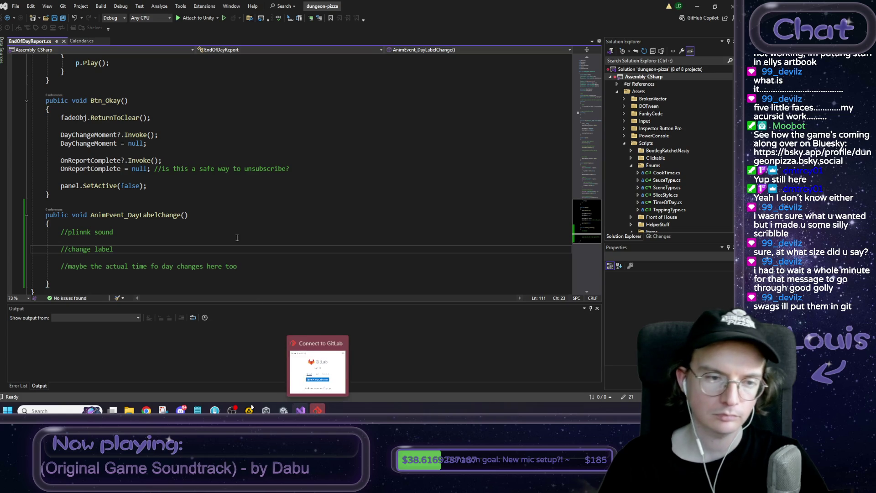
pyautogui.scroll(8, 225, 239)
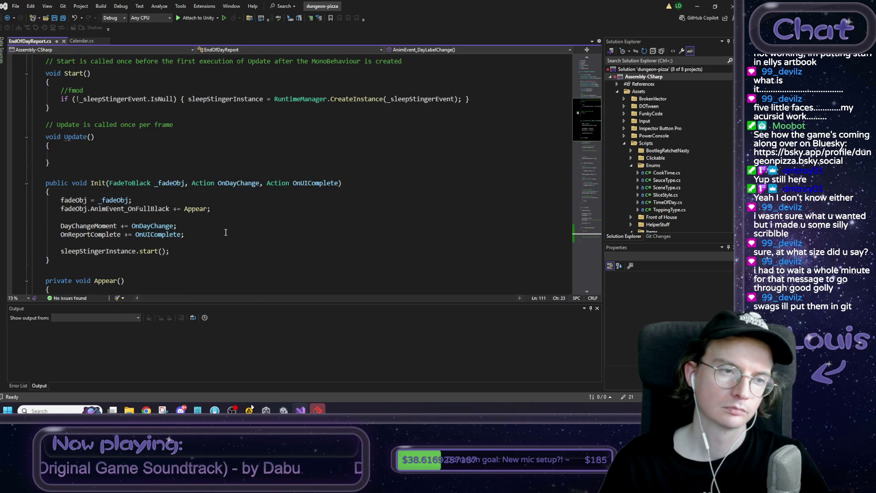
pyautogui.scroll(8, 226, 232)
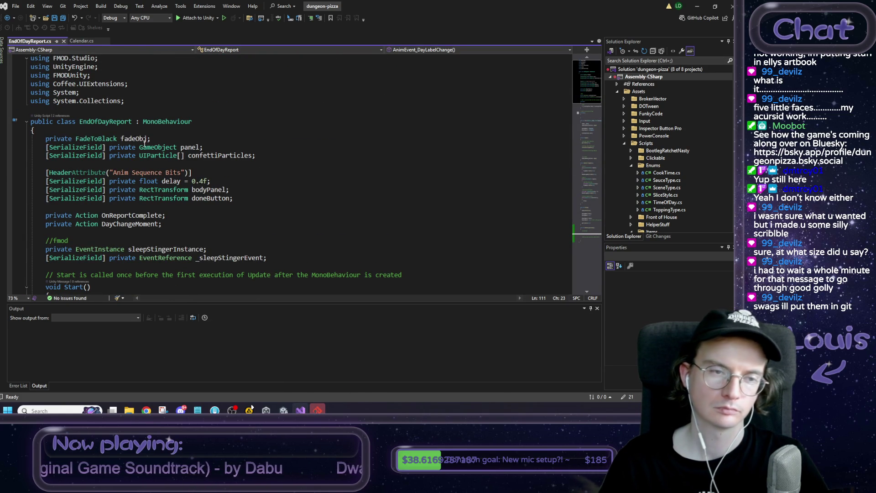
pyautogui.click(287, 155)
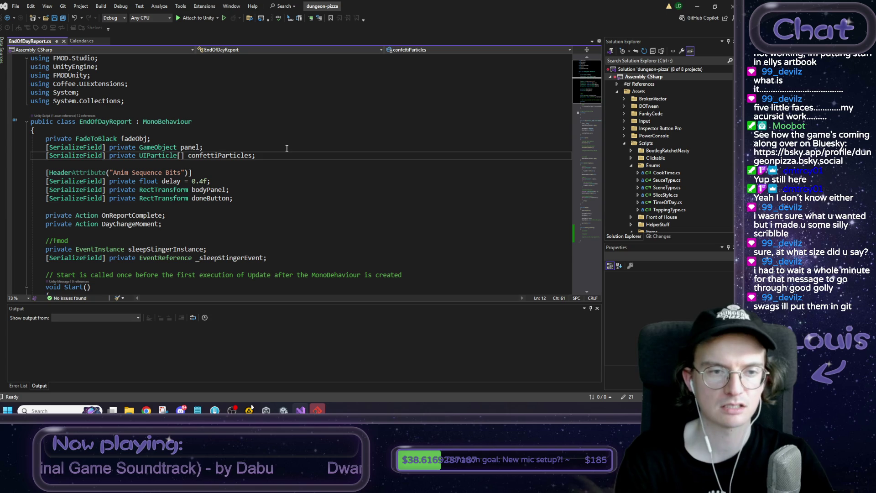
pyautogui.press('Up')
pyautogui.press('Up')
pyautogui.press('Up')
pyautogui.press('Return')
pyautogui.write('pr')
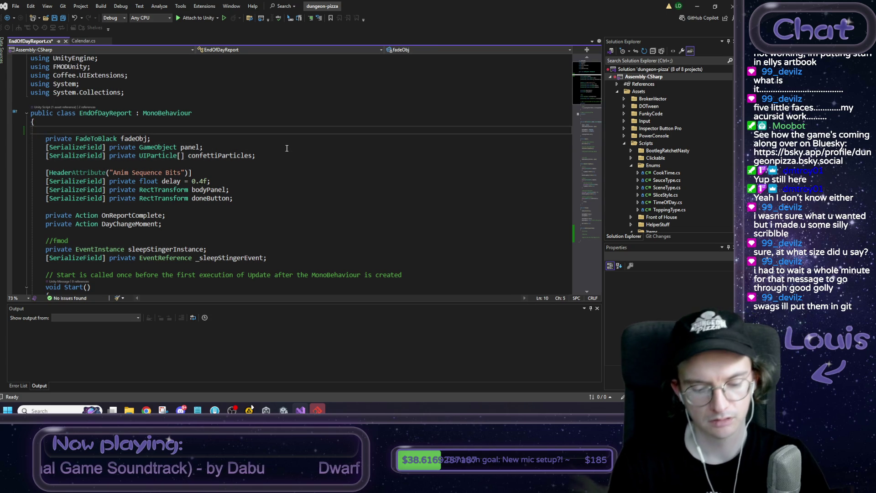
pyautogui.write('ivate ANimat')
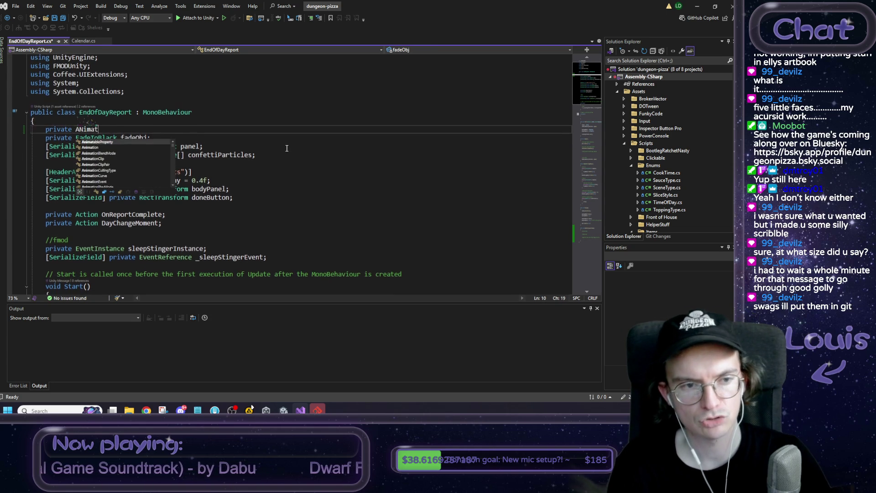
pyautogui.write('im anim')
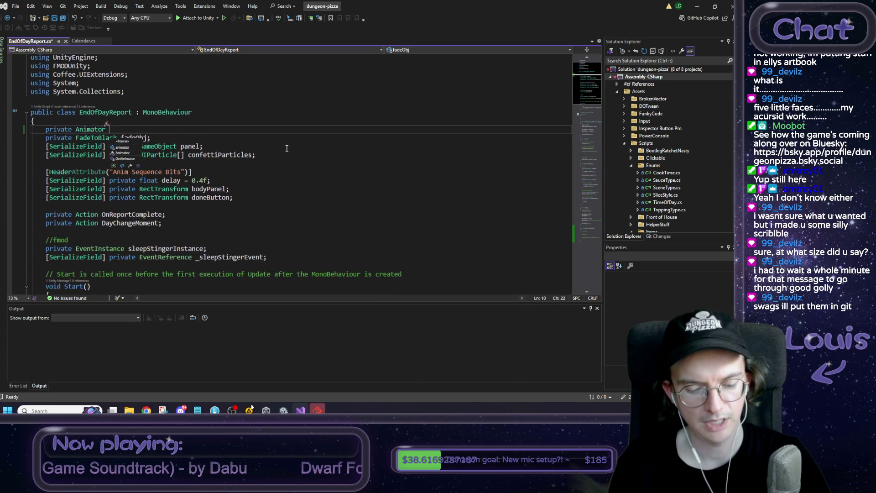
pyautogui.write(';')
pyautogui.press('Return')
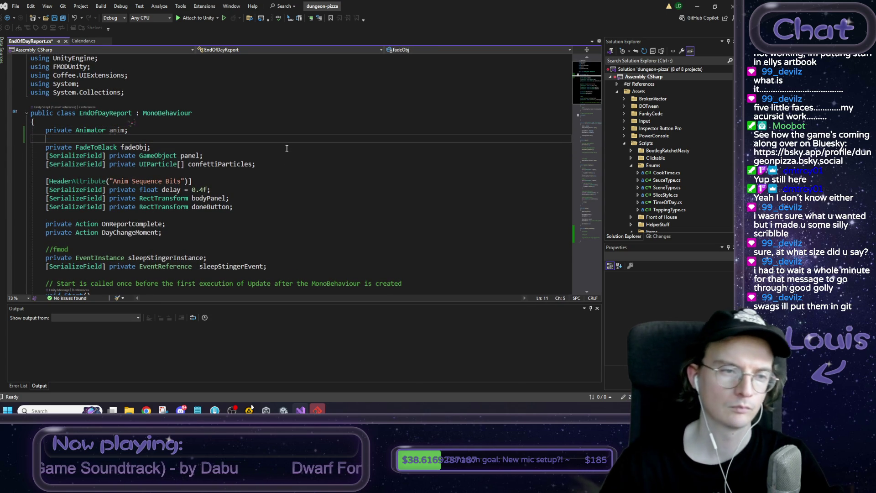
# Add an Awake() method assigning anim = GetComponent<Animator>() and save the script.
pyautogui.scroll(-6, 282, 139)
pyautogui.click(278, 112)
pyautogui.press('Return')
pyautogui.press('Return')
pyautogui.write('void Awake')
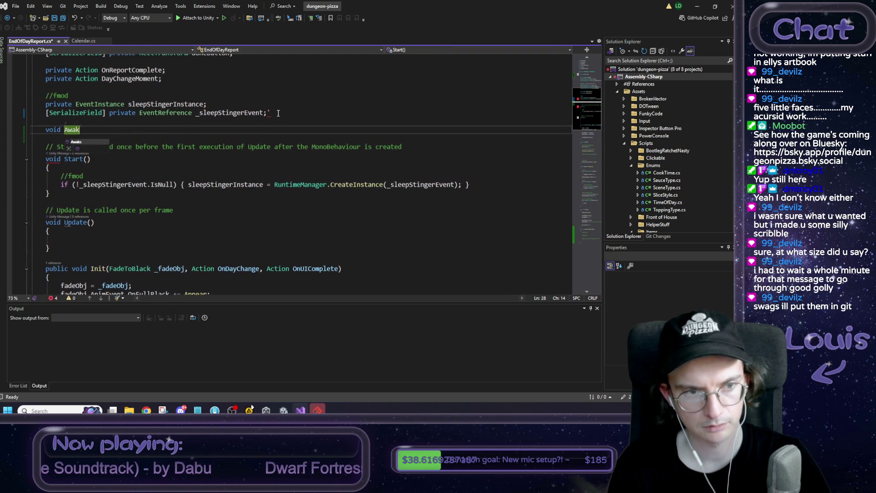
pyautogui.write('(')
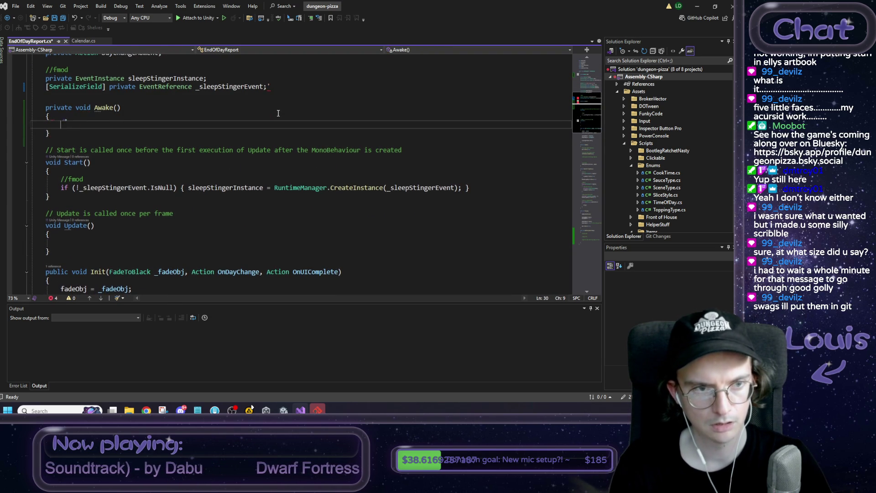
pyautogui.scroll(-1, 278, 112)
pyautogui.press('Return')
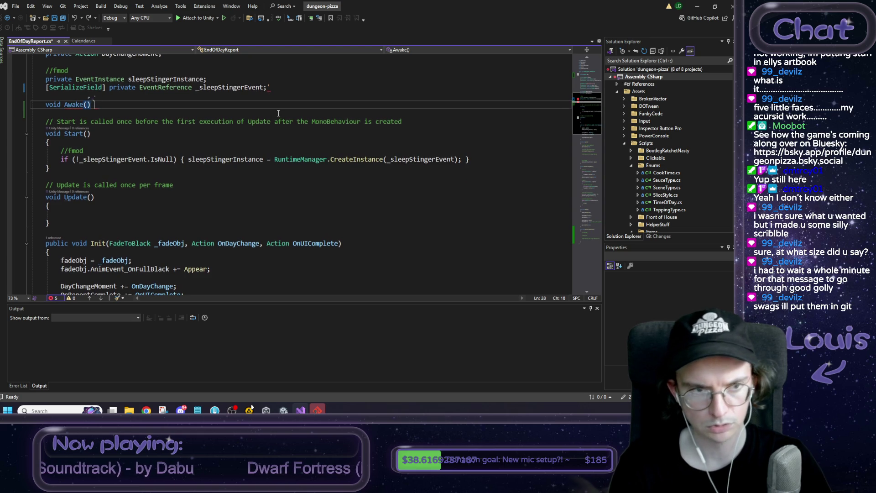
pyautogui.write('{')
pyautogui.press('Return')
pyautogui.press('Tab')
pyautogui.hotkey('ctrl', 's')
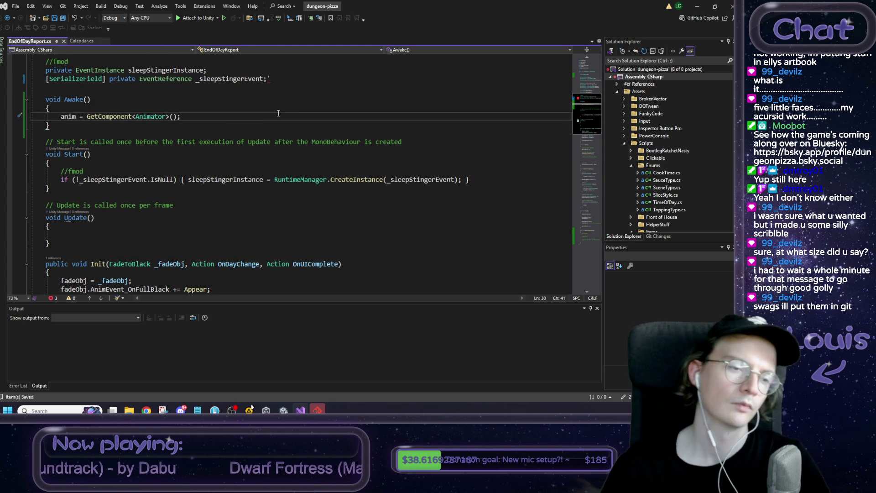
pyautogui.click(697, 7)
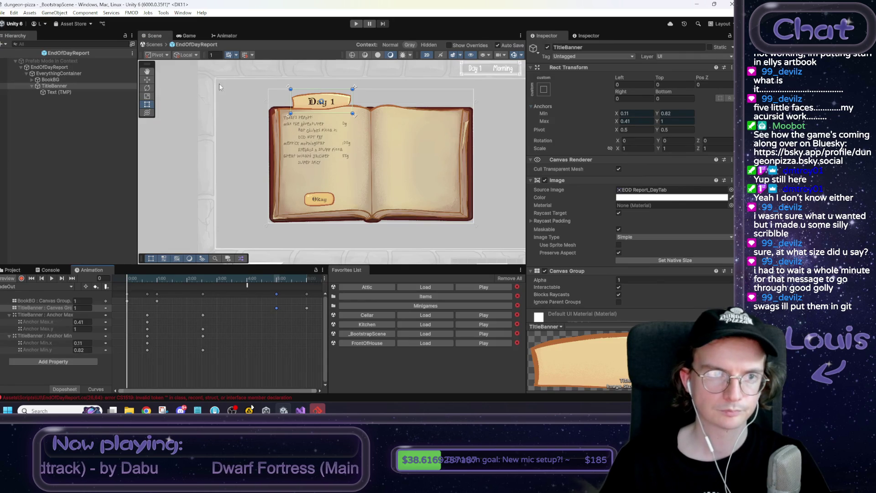
# In EndOfDayReport's Animator graph, place SlideIn beside Entry and FadeOut below SlideIn.
pyautogui.click(228, 36)
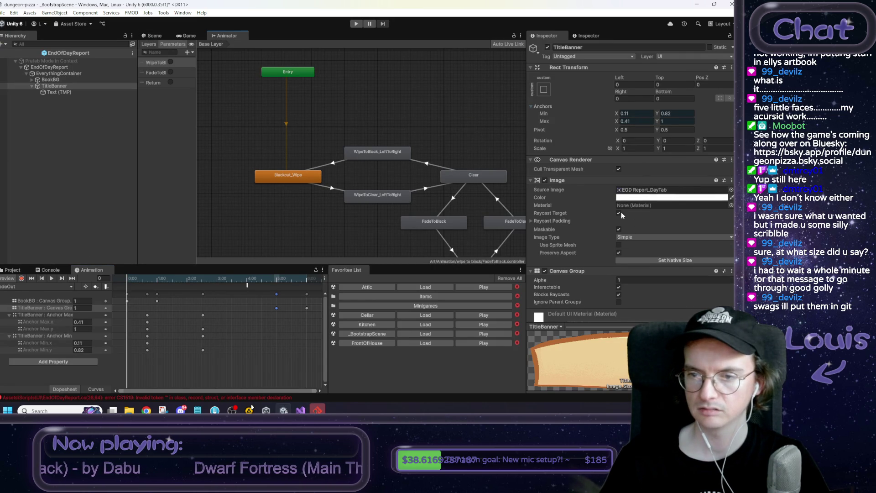
pyautogui.scroll(-2, 631, 206)
pyautogui.click(68, 67)
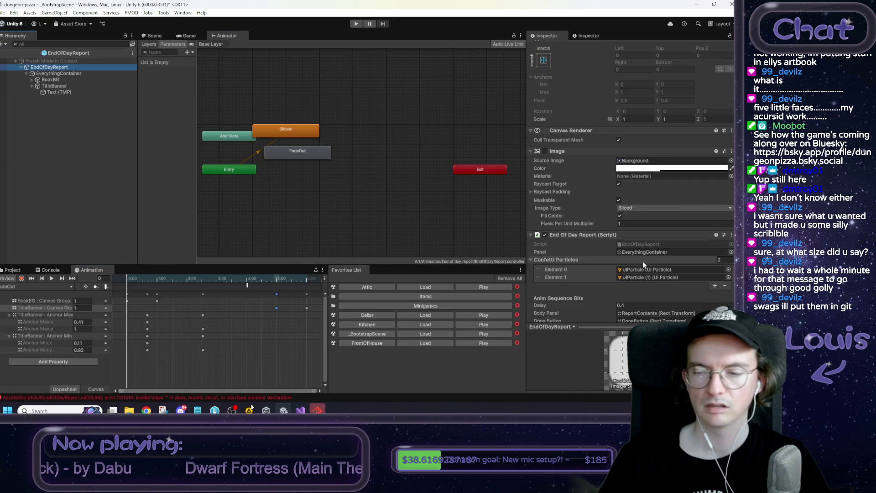
pyautogui.moveTo(281, 129)
pyautogui.mouseDown()
pyautogui.moveTo(330, 187)
pyautogui.moveTo(328, 172)
pyautogui.moveTo(363, 172)
pyautogui.mouseUp()
pyautogui.moveTo(354, 175); pyautogui.dragTo(345, 172)
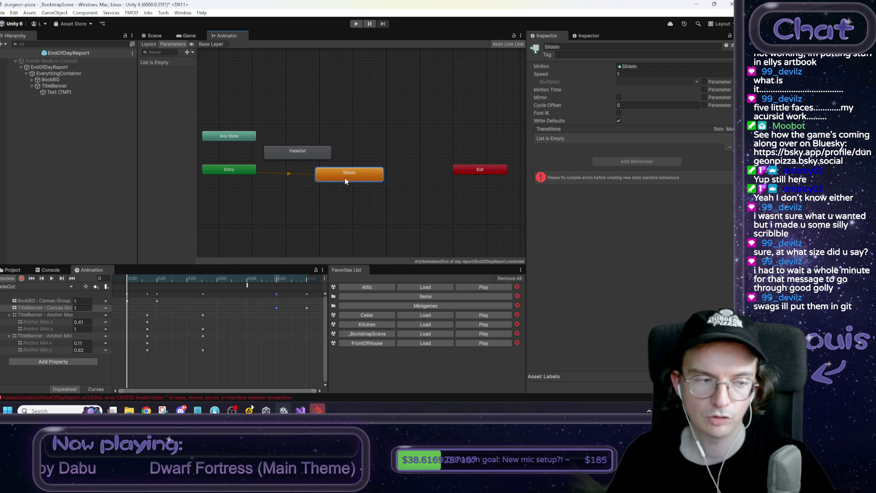
pyautogui.moveTo(310, 154); pyautogui.dragTo(315, 223)
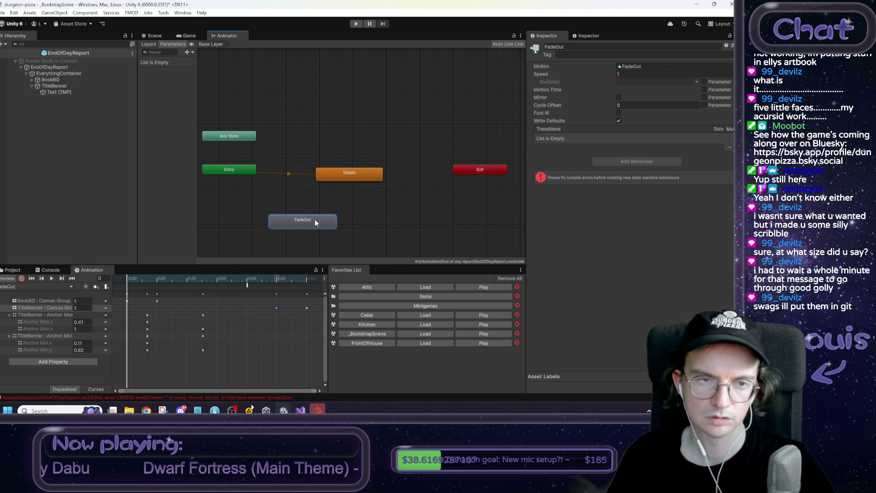
pyautogui.click(365, 206)
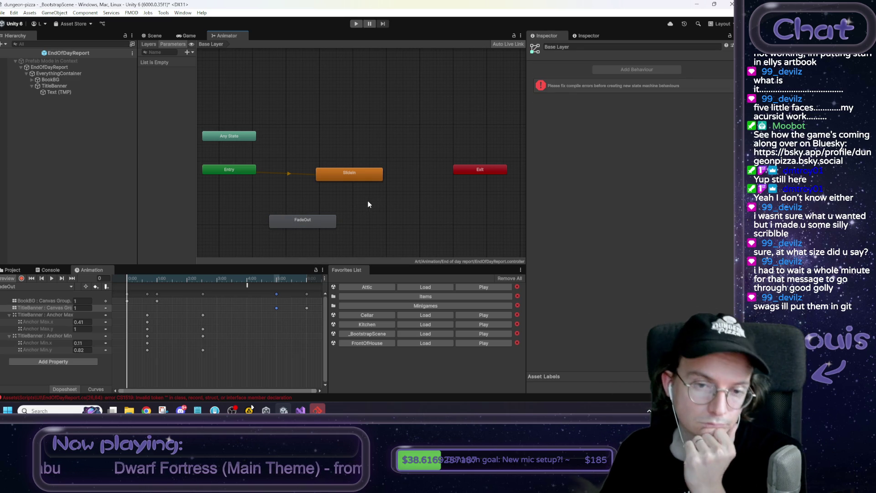
pyautogui.click(300, 410)
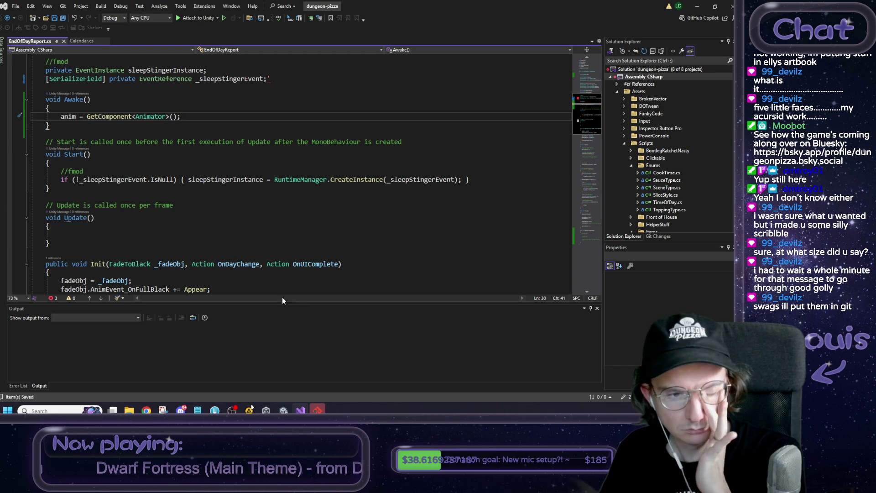
# Scroll down to Init in EndOfDayReport.cs and inspect how the Appear handler is hooked to the fade.
pyautogui.scroll(-4, 209, 244)
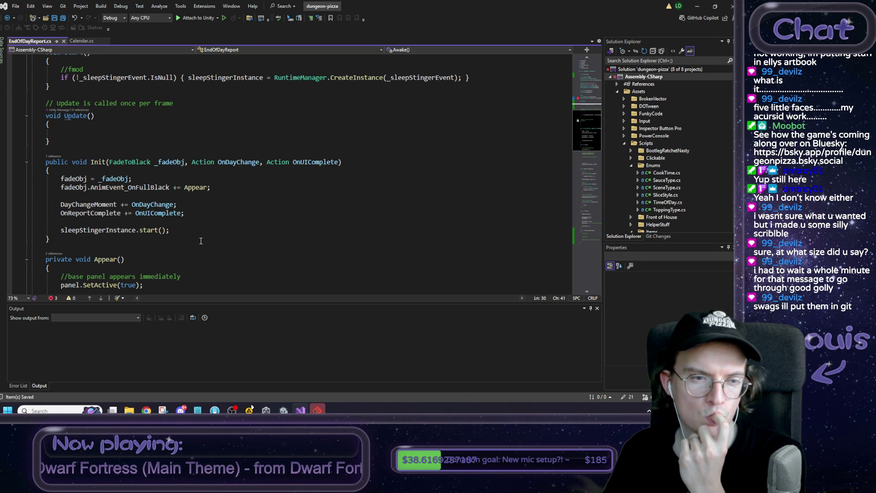
pyautogui.scroll(-3, 200, 241)
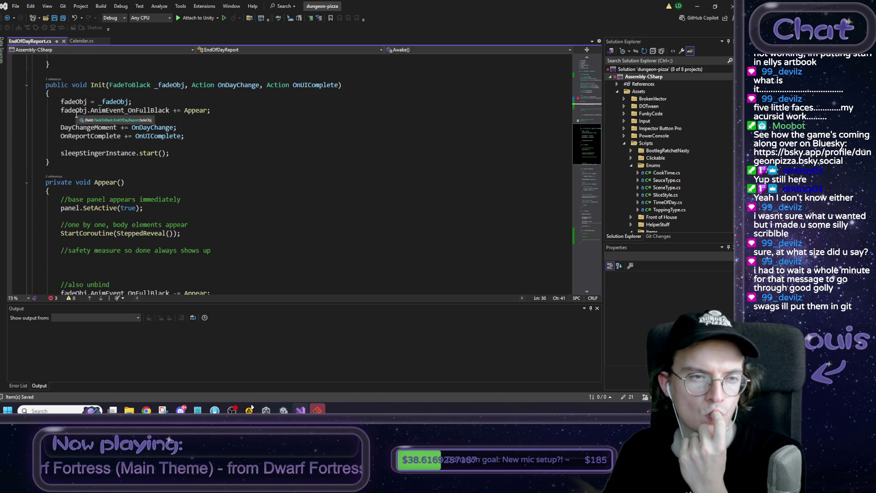
pyautogui.click(190, 112)
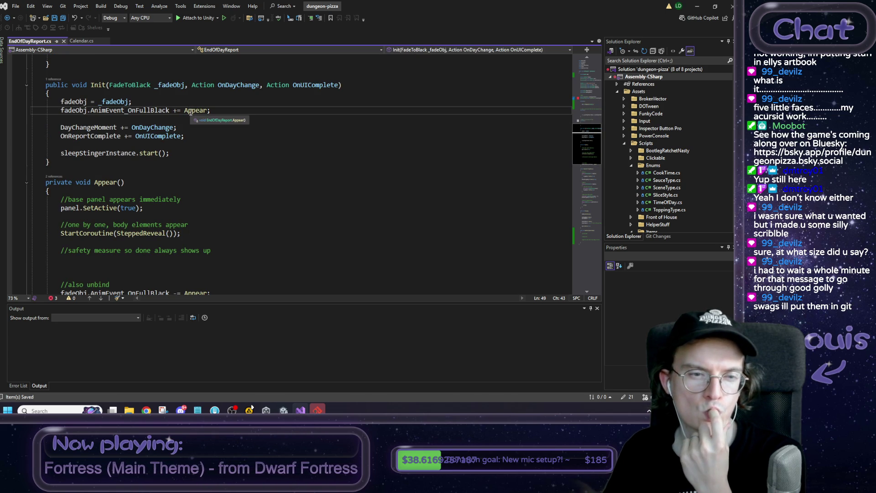
pyautogui.scroll(-1, 166, 215)
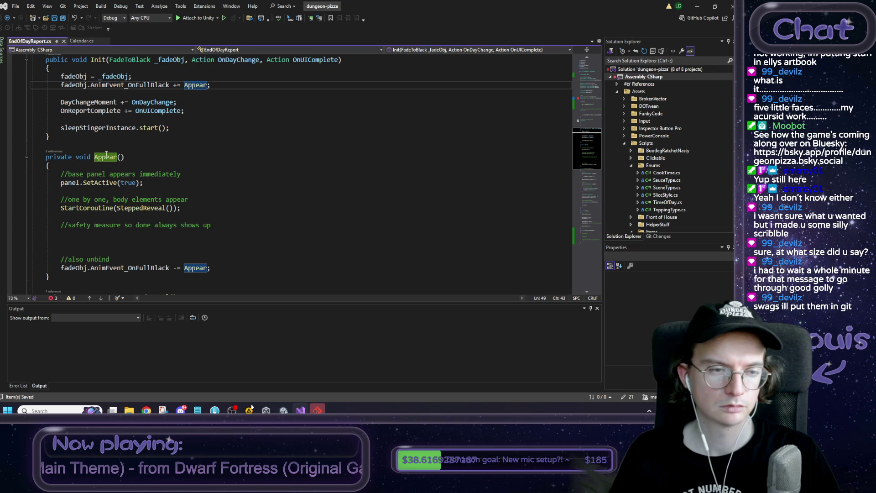
pyautogui.click(206, 409)
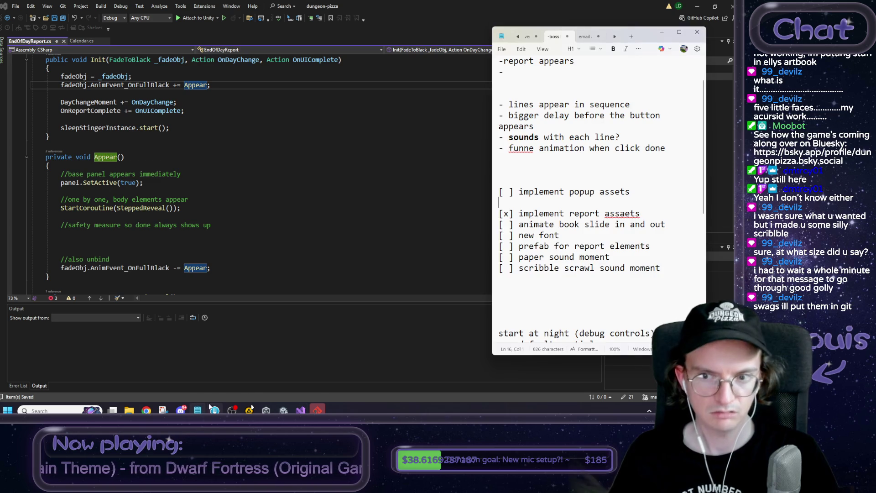
# Add plan lines 'trigger fadein', 'add invisible anim', 'animation event when fadein complete', 'trigger fadeout'.
pyautogui.click(613, 289)
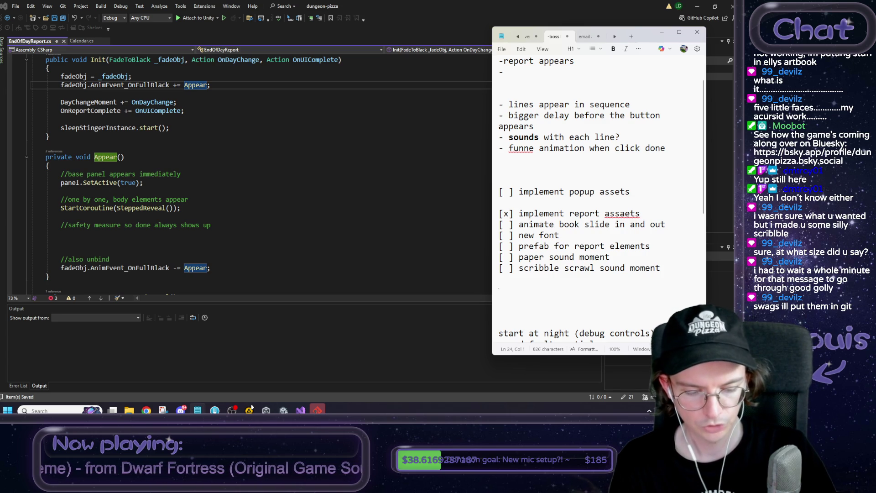
pyautogui.write('trigger fadein')
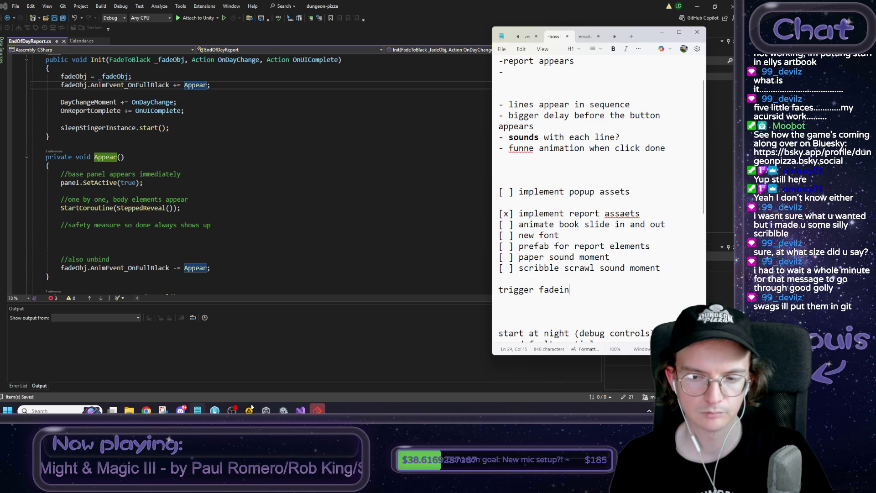
pyautogui.press('Return')
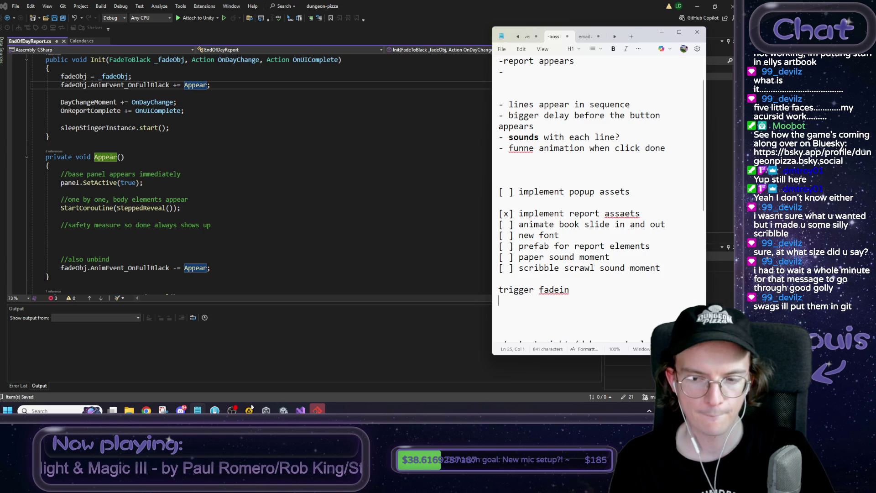
pyautogui.write('add invisible anim')
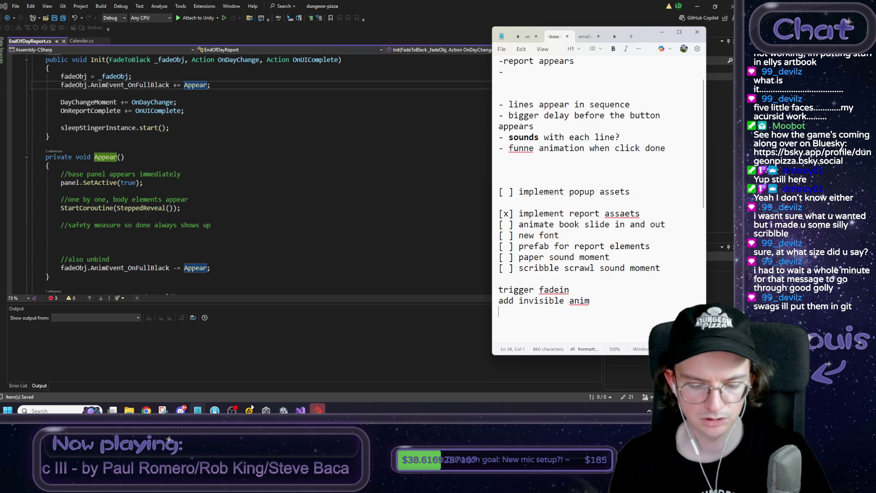
pyautogui.write('animation ')
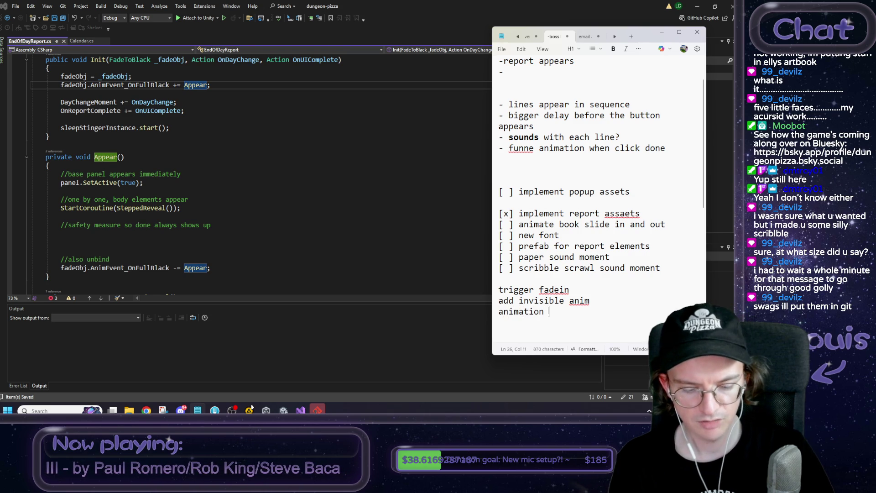
pyautogui.write('event when fadein')
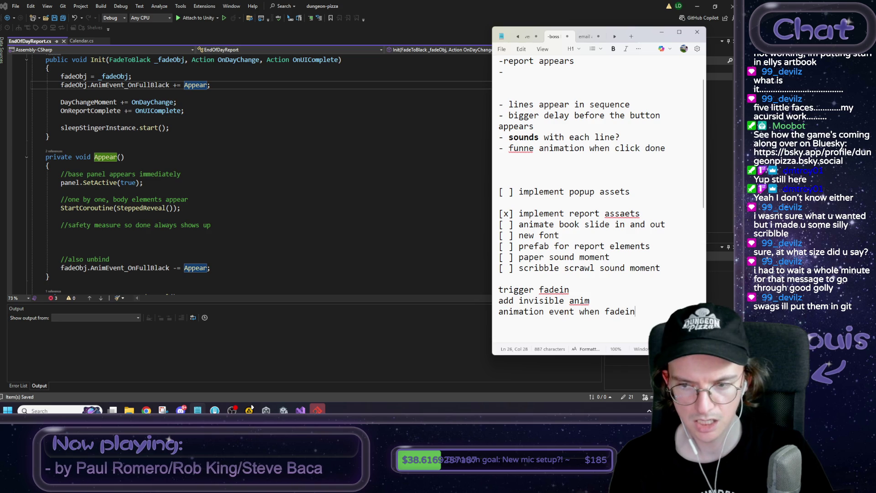
pyautogui.write(' complete')
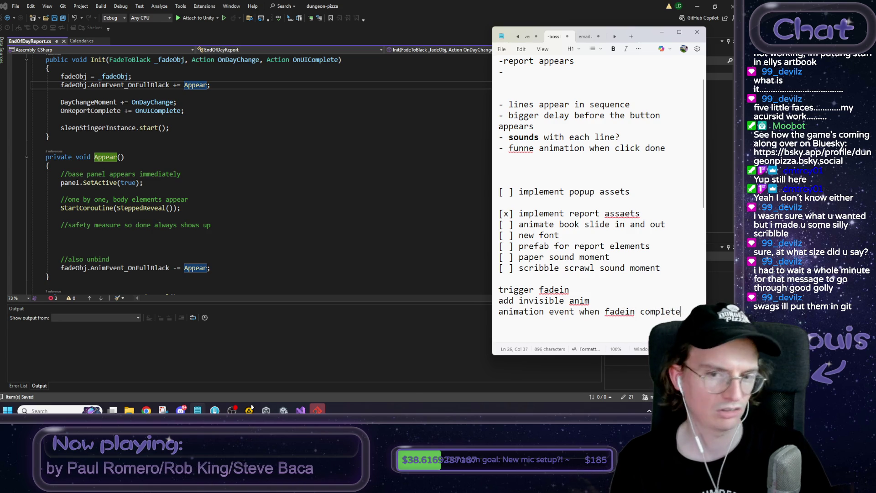
pyautogui.hotkey('shift', 'Home')
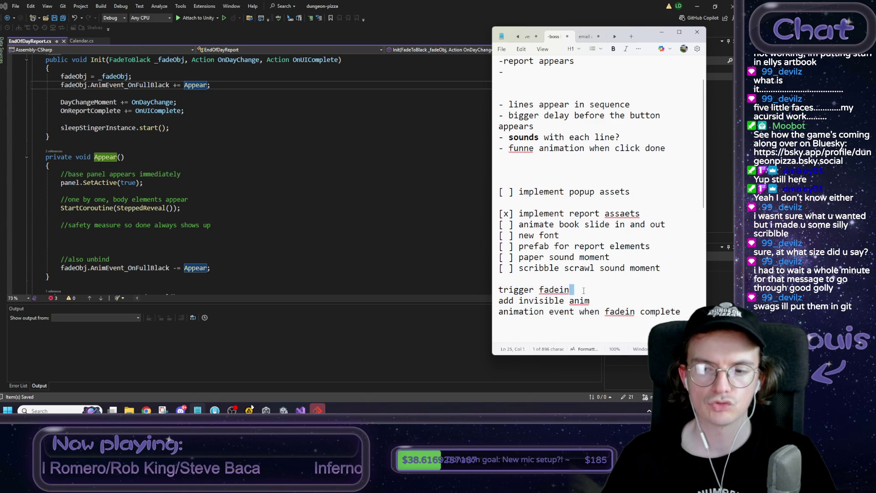
pyautogui.moveTo(571, 289); pyautogui.dragTo(637, 299)
pyautogui.press('End')
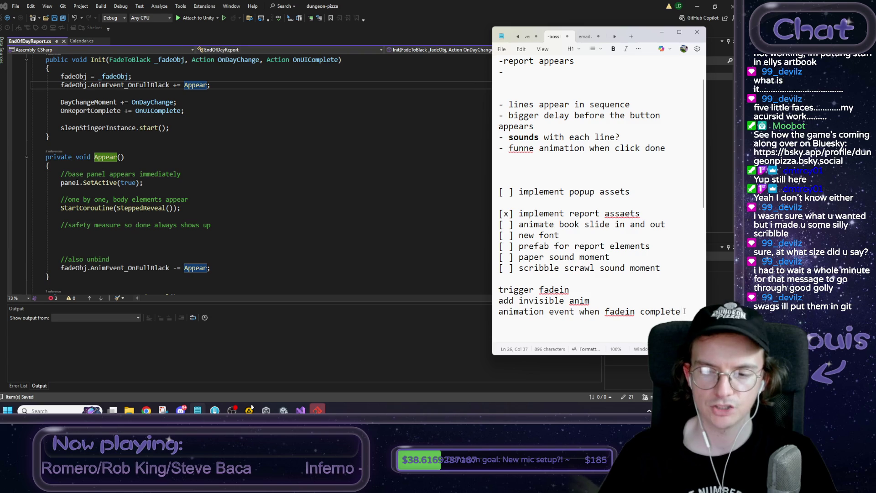
pyautogui.press('Return')
pyautogui.write('trig')
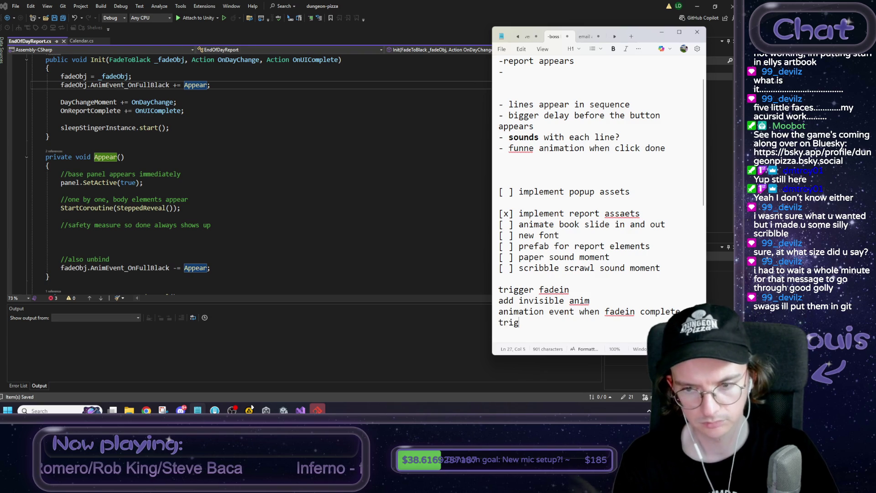
pyautogui.write('ger fadeout')
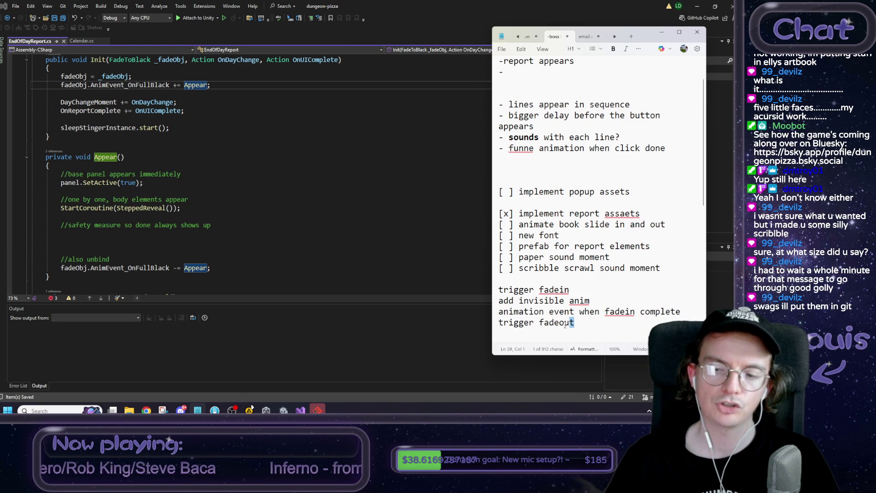
pyautogui.moveTo(576, 323); pyautogui.dragTo(501, 324)
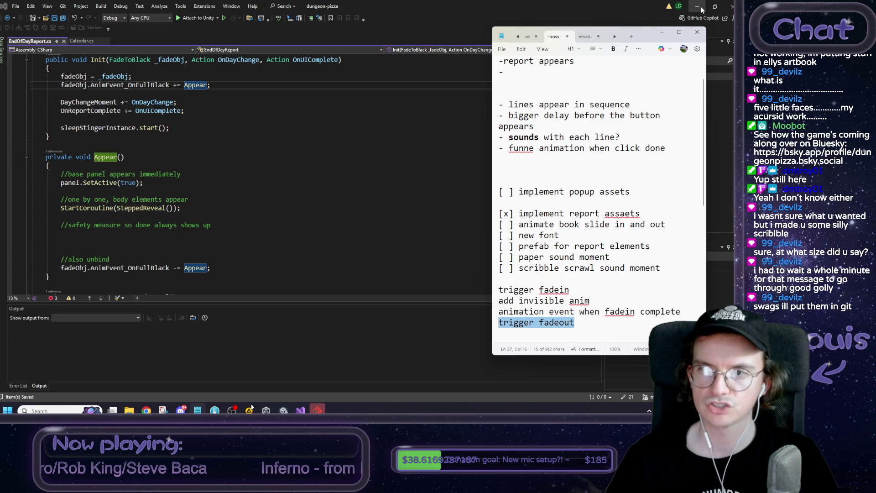
pyautogui.click(698, 7)
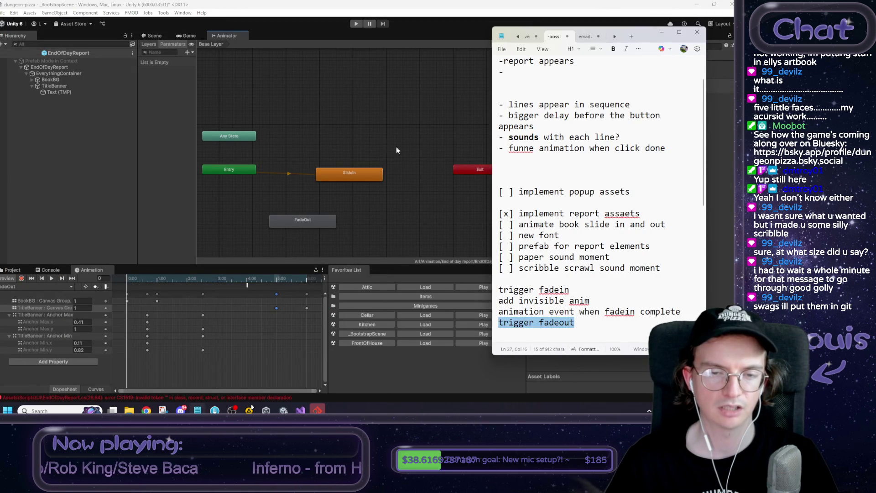
# Make SlideIn the animator's layer default state, after briefly trying an empty New State.
pyautogui.click(365, 140)
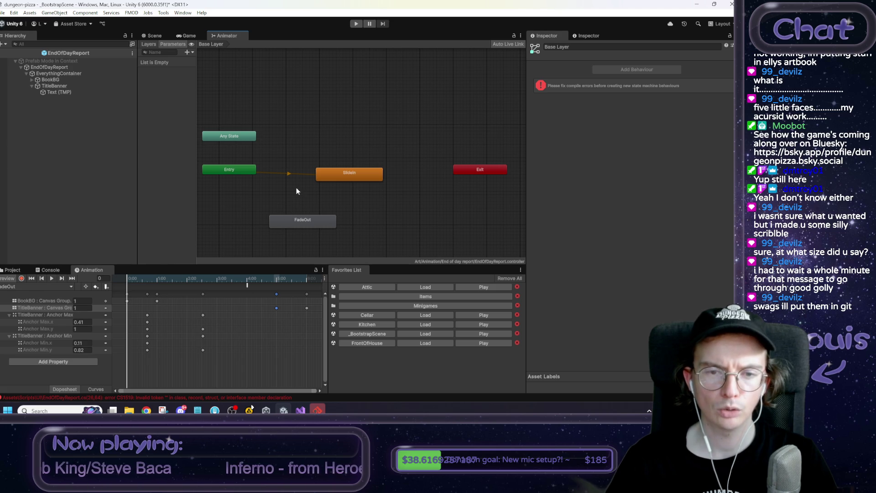
pyautogui.rightClick(326, 139)
pyautogui.moveTo(340, 144)
pyautogui.click(434, 143)
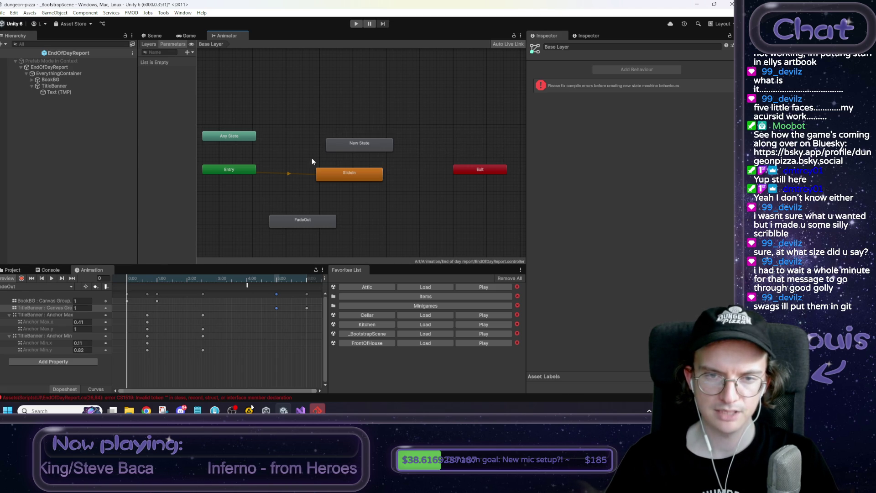
pyautogui.rightClick(349, 145)
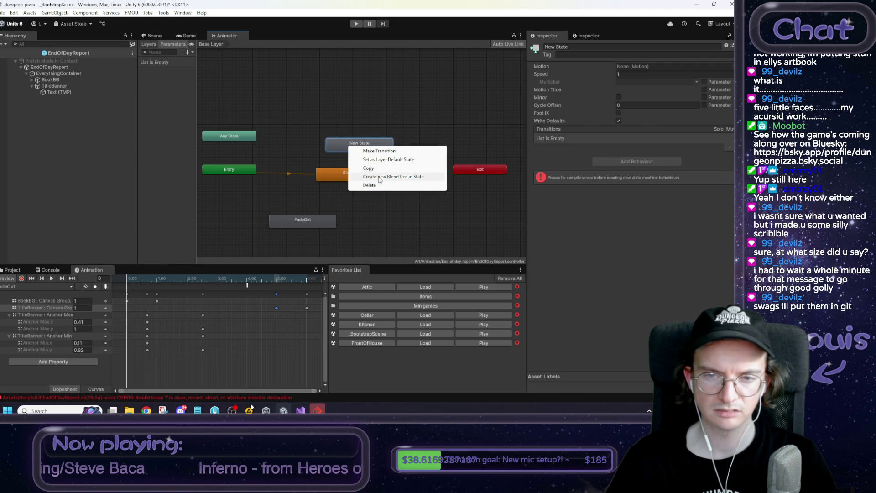
pyautogui.click(387, 160)
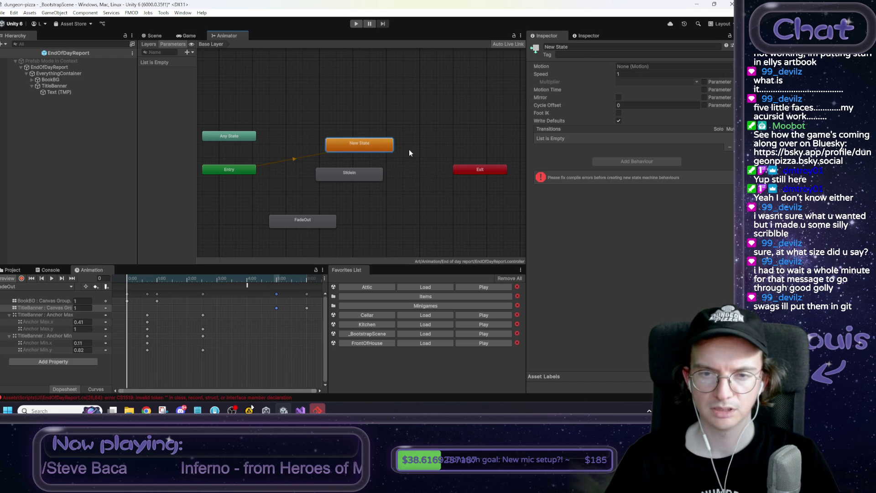
pyautogui.rightClick(357, 175)
pyautogui.click(357, 174)
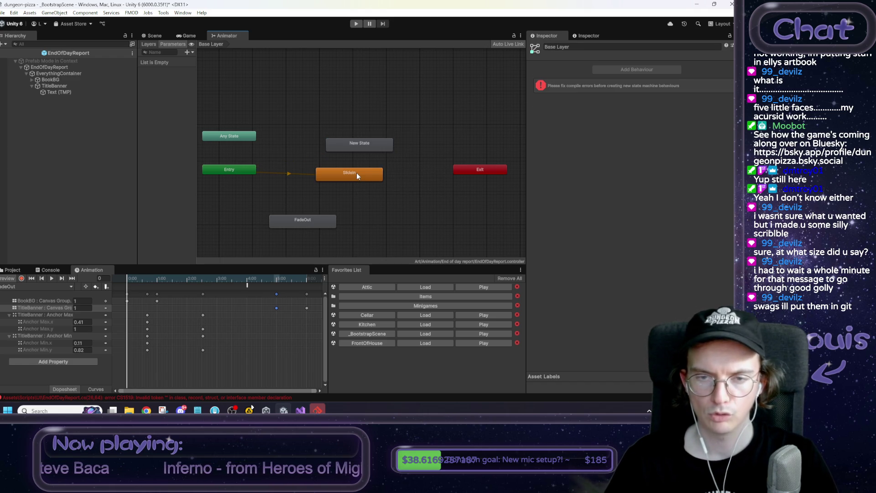
# Add two trigger parameters named SlideIn and FadeOut to the Animator.
pyautogui.click(187, 52)
pyautogui.click(204, 87)
pyautogui.write('SlideIn')
pyautogui.press('Return')
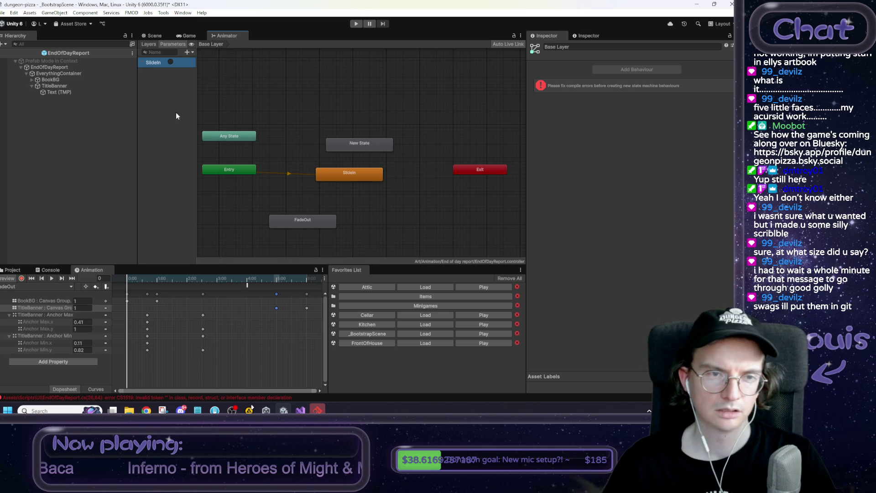
pyautogui.click(188, 53)
pyautogui.click(204, 86)
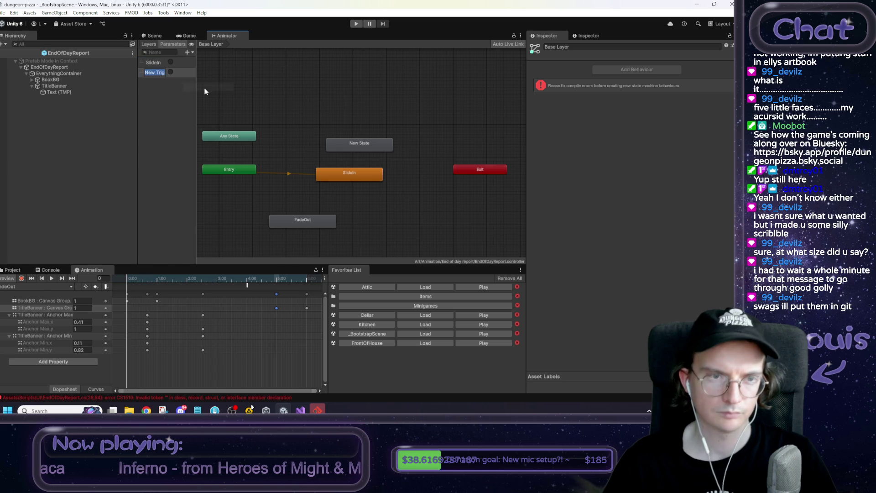
pyautogui.write('FadeOut')
pyautogui.press('Return')
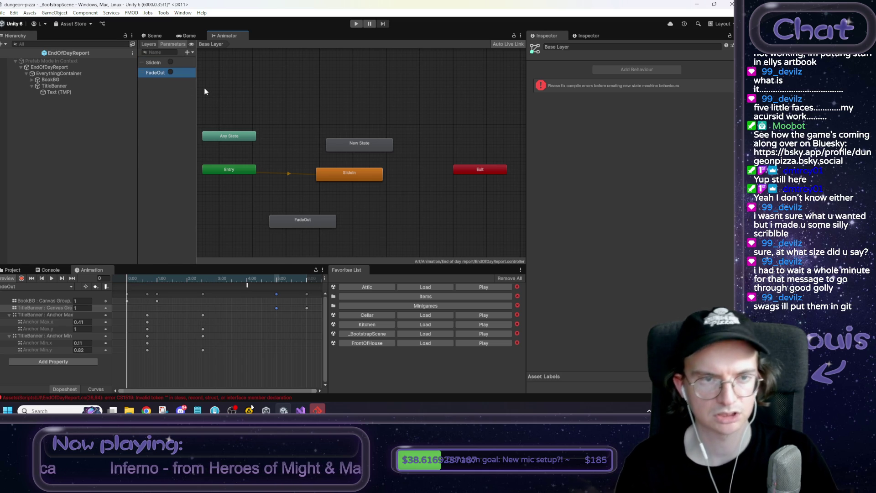
pyautogui.rightClick(367, 145)
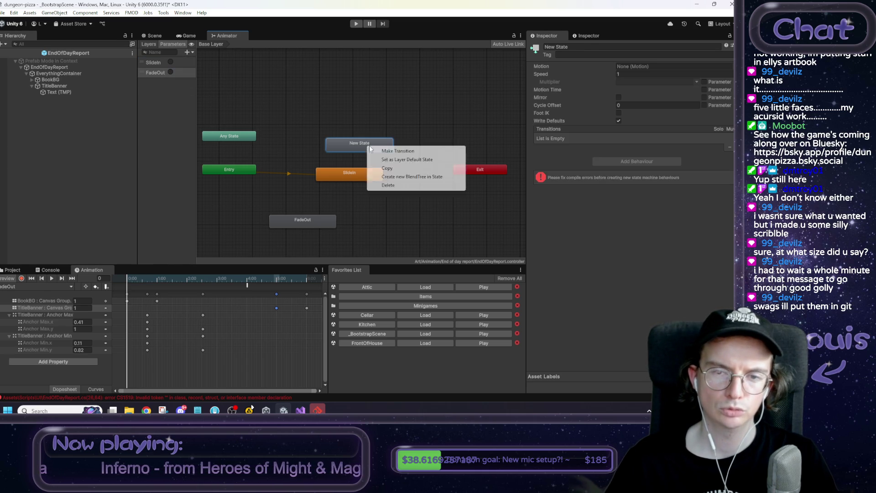
pyautogui.click(322, 133)
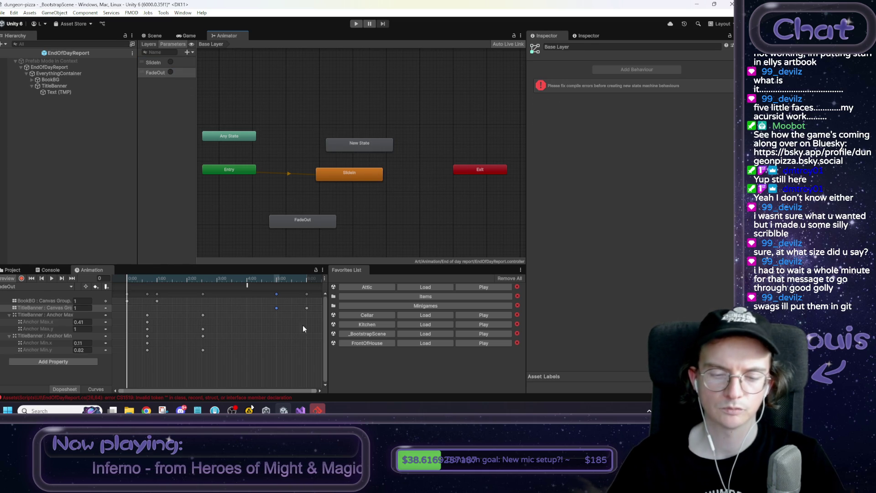
pyautogui.click(251, 407)
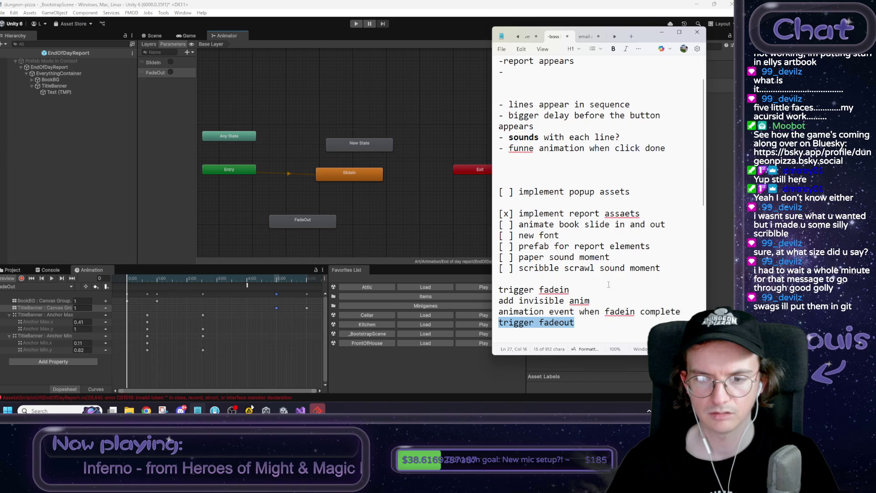
# Prefix the 'trigger fadeout' and 'trigger fadein' to-do lines with 'x' to mark them done, then return to Unity's Scene view.
pyautogui.click(498, 323)
pyautogui.write('x')
pyautogui.click(500, 290)
pyautogui.write('x')
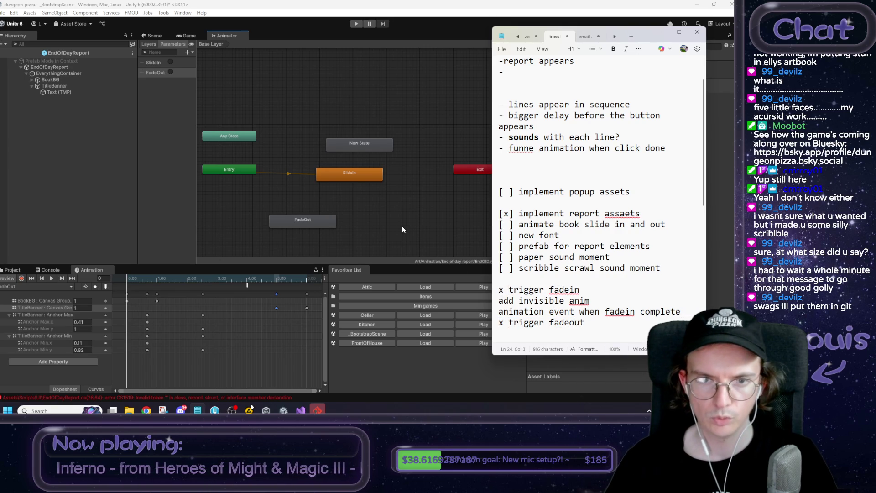
pyautogui.click(403, 229)
pyautogui.click(154, 36)
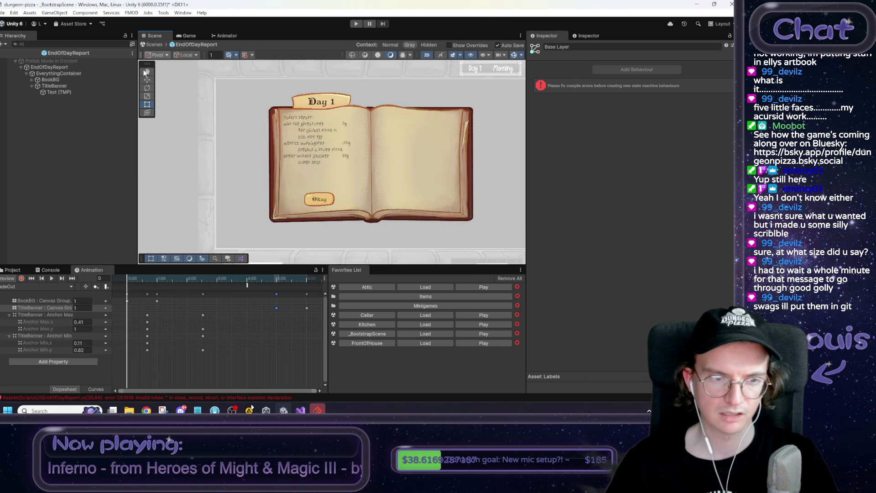
# Create a new animation clip saved as BeInvisible.
pyautogui.click(38, 287)
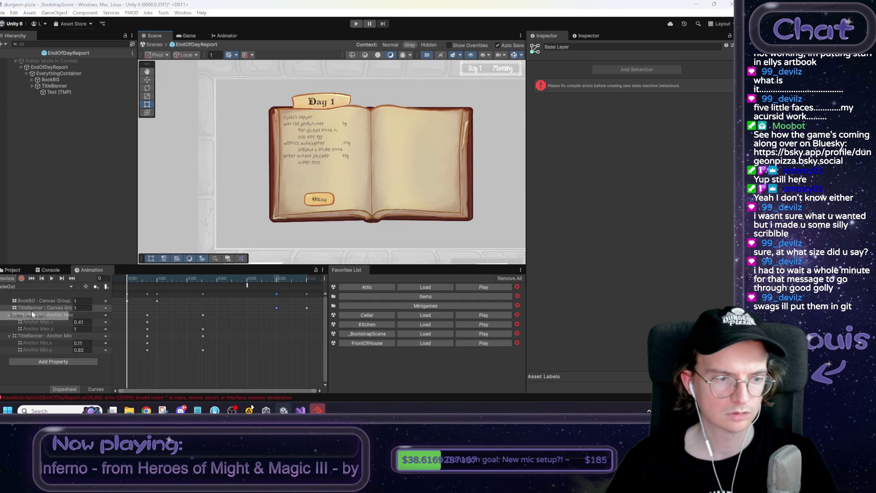
pyautogui.click(20, 316)
pyautogui.write('BeInvisible')
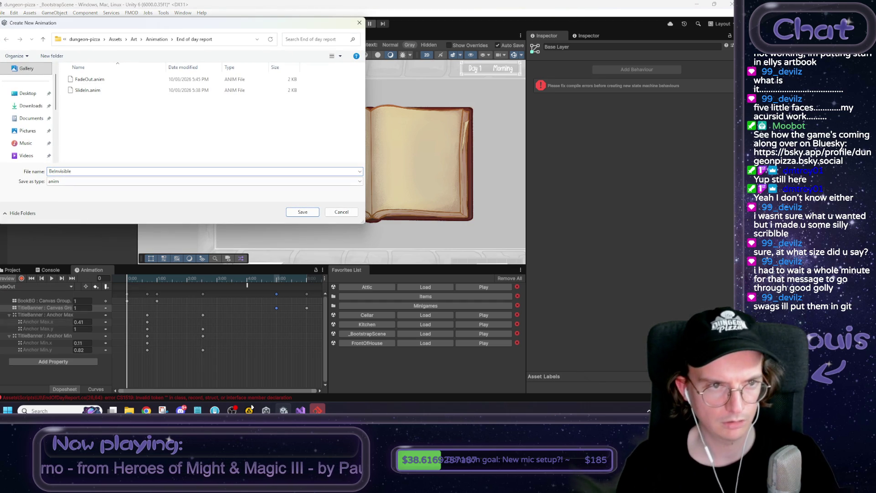
pyautogui.press('Return')
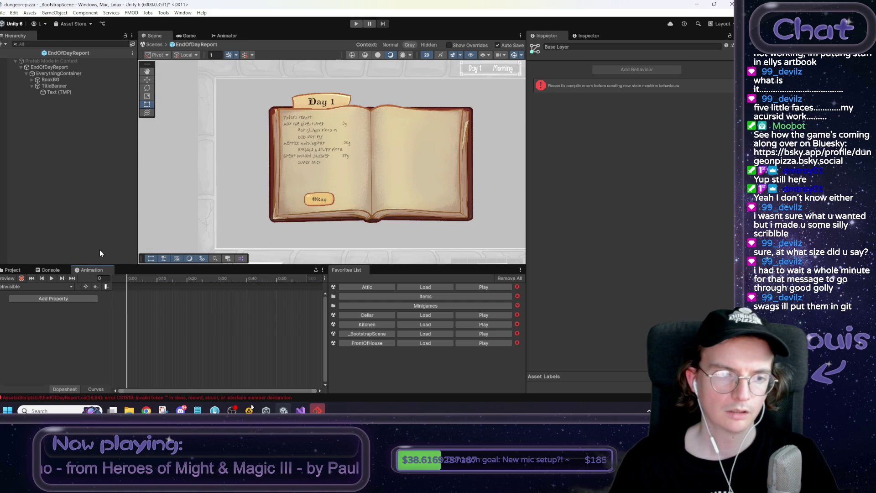
# Copy SlideIn's 0:00 keys into BeInvisible so EverythingContainer's alpha stays 0.
pyautogui.click(55, 287)
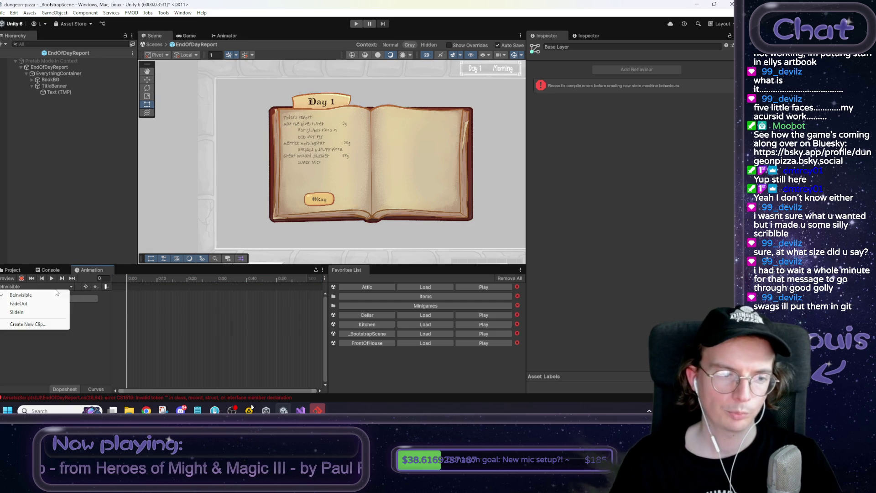
pyautogui.click(26, 310)
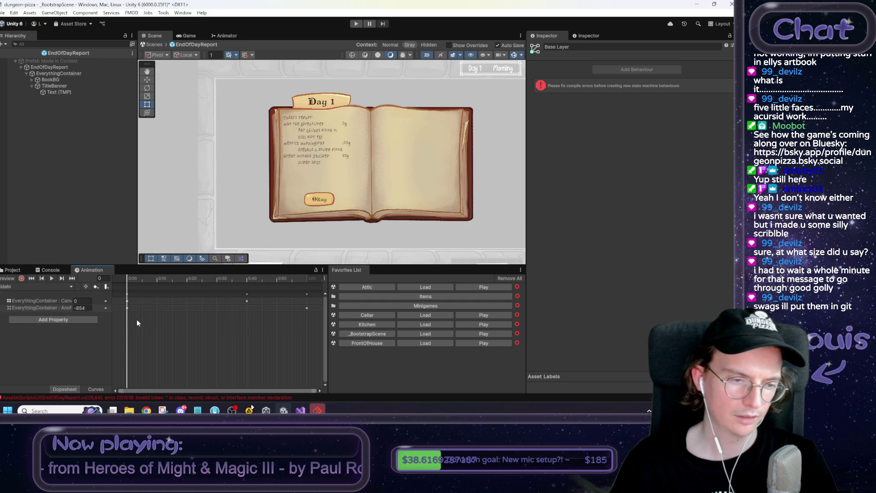
pyautogui.click(127, 302)
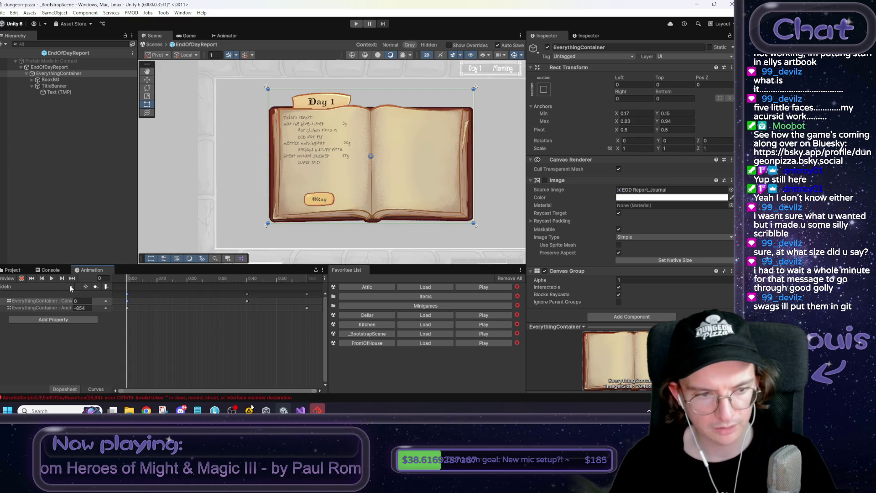
pyautogui.click(43, 286)
pyautogui.click(32, 303)
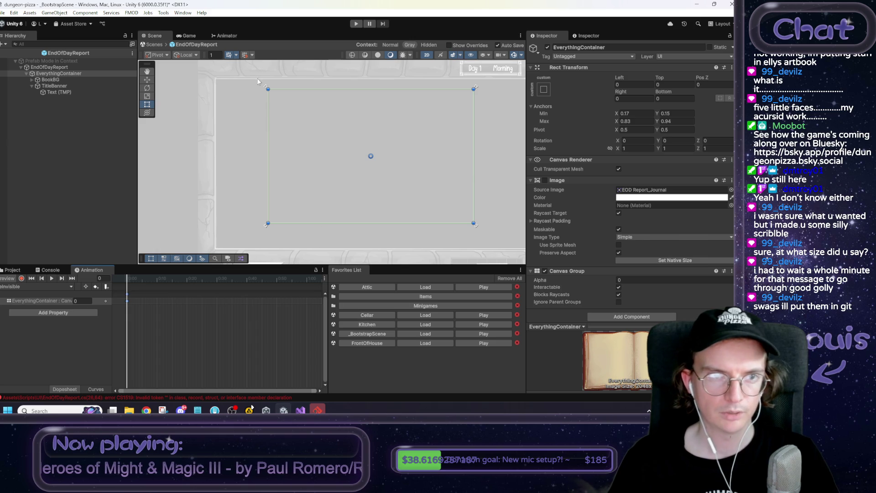
pyautogui.click(227, 36)
pyautogui.moveTo(355, 175); pyautogui.dragTo(362, 188)
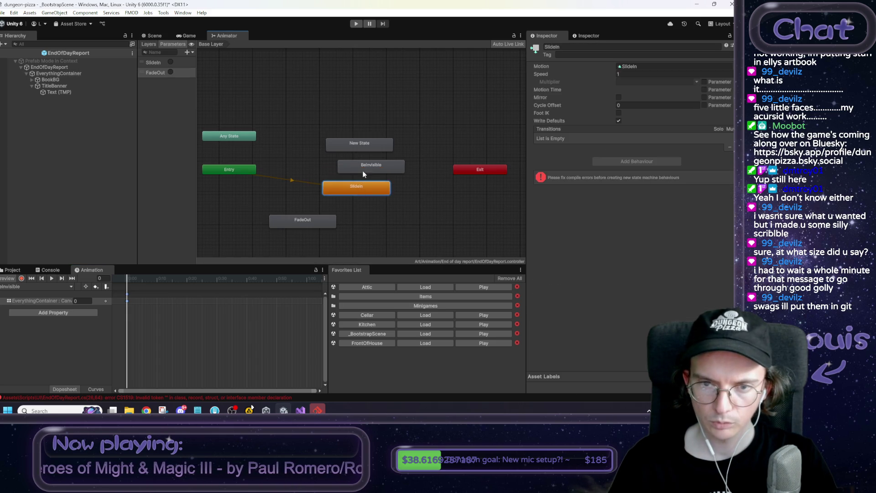
# Set BeInvisible as the layer default state and delete the unused New State.
pyautogui.rightClick(363, 167)
pyautogui.click(391, 182)
pyautogui.click(374, 146)
pyautogui.press('Delete')
# Rearrange the graph and add a transition from BeInvisible to SlideIn.
pyautogui.moveTo(368, 166); pyautogui.dragTo(323, 173)
pyautogui.moveTo(295, 221); pyautogui.dragTo(355, 183)
pyautogui.moveTo(406, 150)
pyautogui.mouseDown()
pyautogui.moveTo(396, 158)
pyautogui.moveTo(393, 191)
pyautogui.mouseUp()
pyautogui.rightClick(383, 133)
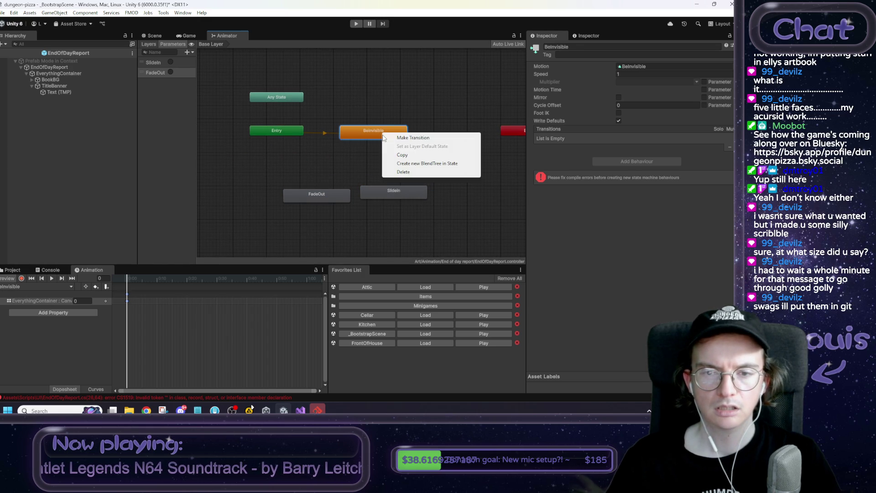
pyautogui.click(411, 137)
pyautogui.click(401, 191)
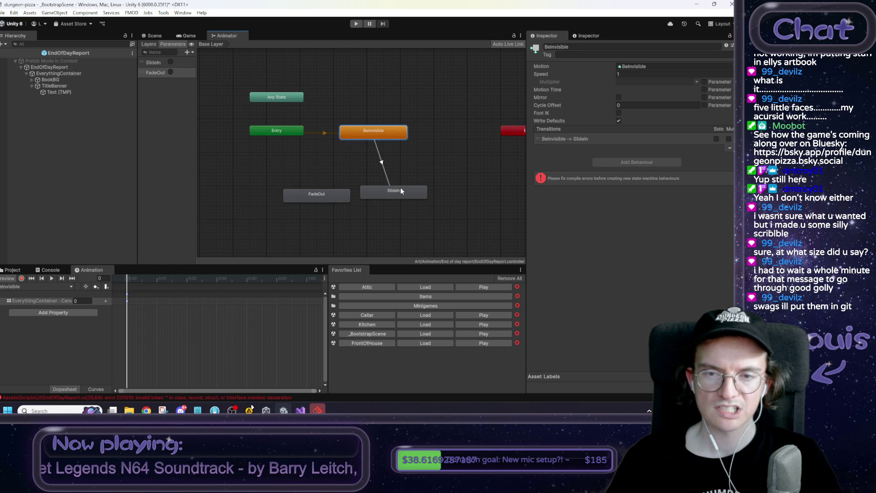
# Give the BeInvisible→SlideIn transition zero duration, no exit time, and a SlideIn trigger condition.
pyautogui.click(383, 165)
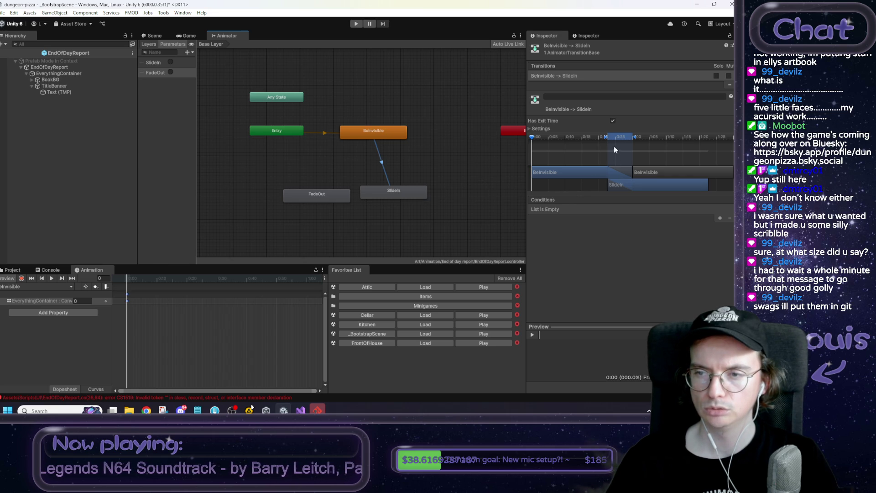
pyautogui.moveTo(606, 136); pyautogui.dragTo(641, 138)
pyautogui.click(613, 121)
pyautogui.moveTo(616, 185); pyautogui.dragTo(670, 188)
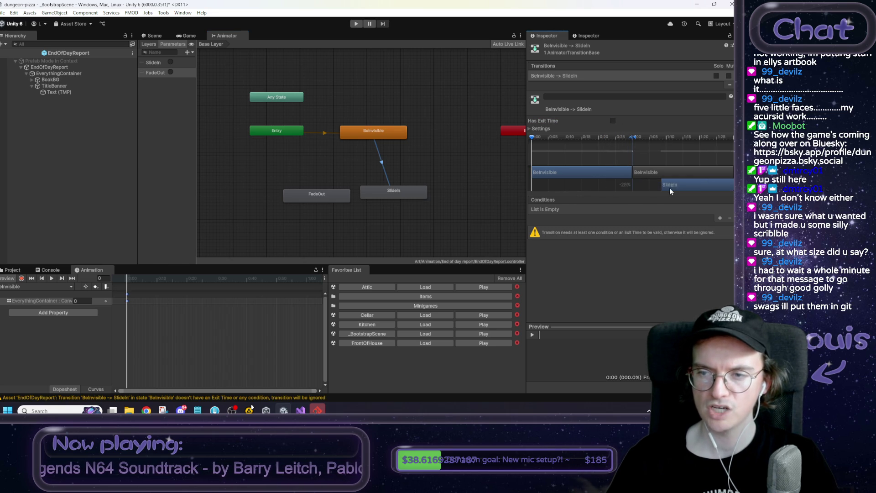
pyautogui.click(720, 219)
pyautogui.click(621, 210)
pyautogui.click(594, 217)
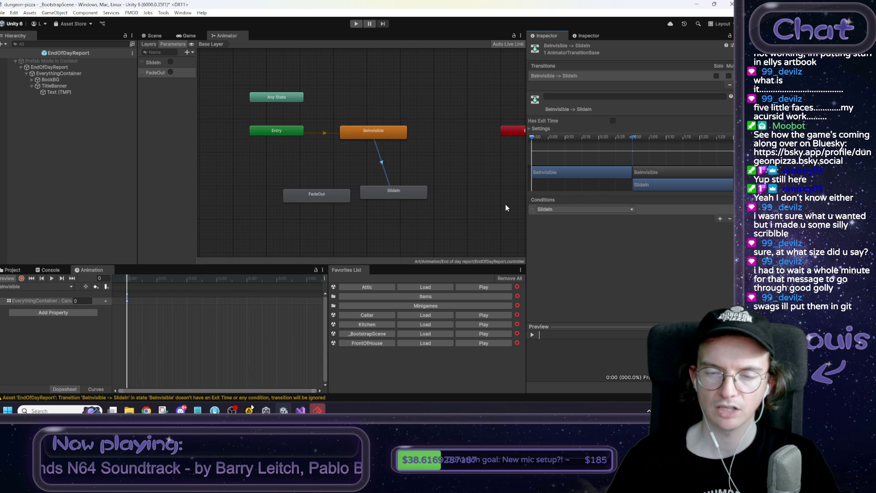
pyautogui.moveTo(407, 198); pyautogui.dragTo(423, 201)
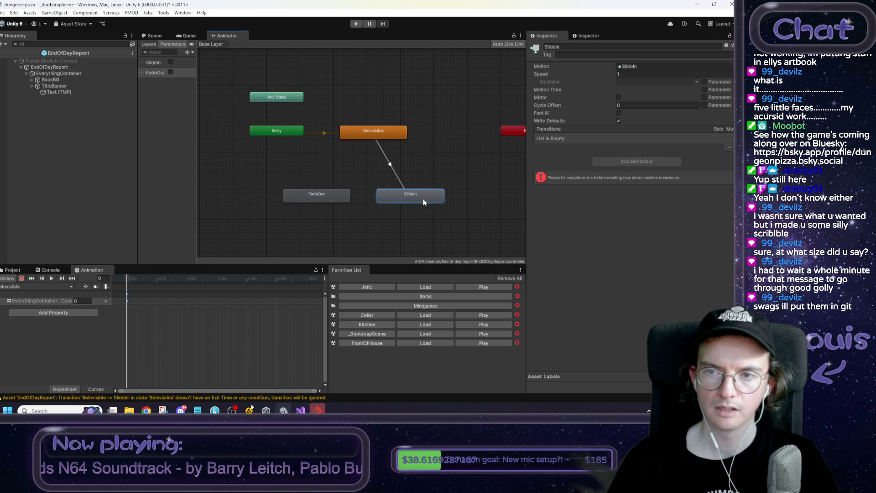
# Turn off Loop Time on the SlideIn, FadeOut and BeInvisible clips.
pyautogui.click(27, 271)
pyautogui.click(110, 314)
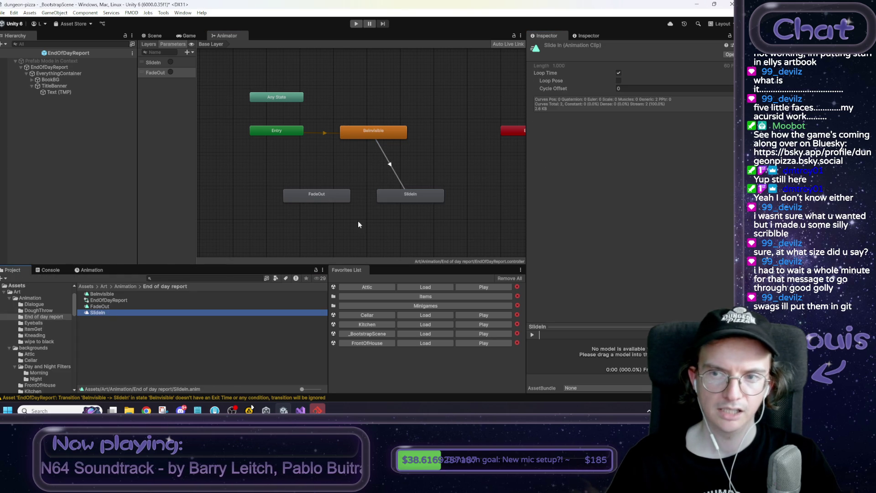
pyautogui.click(619, 73)
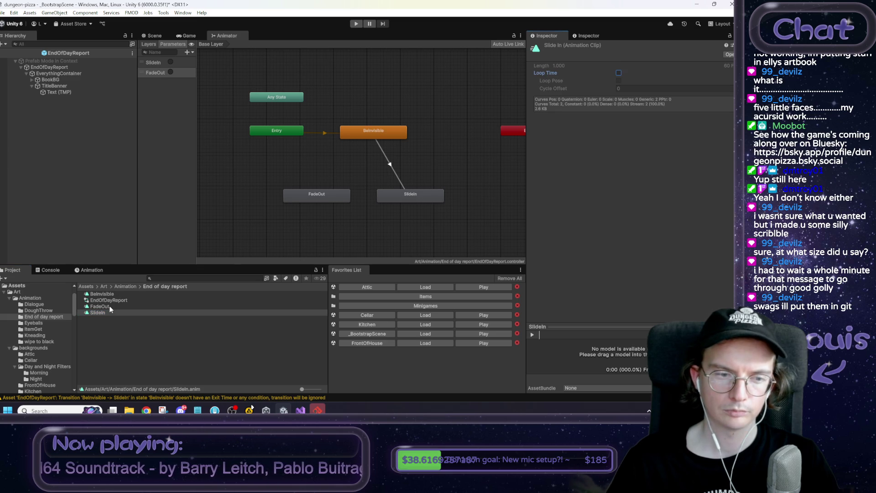
pyautogui.click(109, 307)
pyautogui.click(619, 74)
pyautogui.click(102, 294)
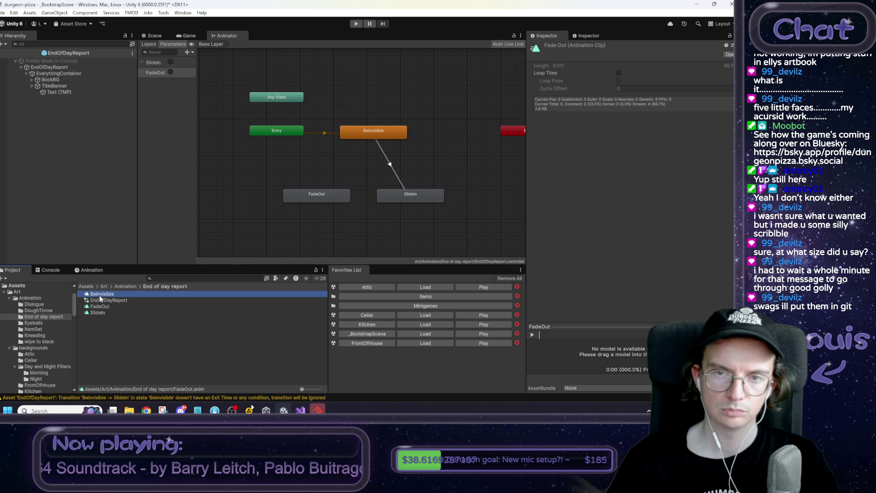
pyautogui.click(619, 74)
pyautogui.click(454, 138)
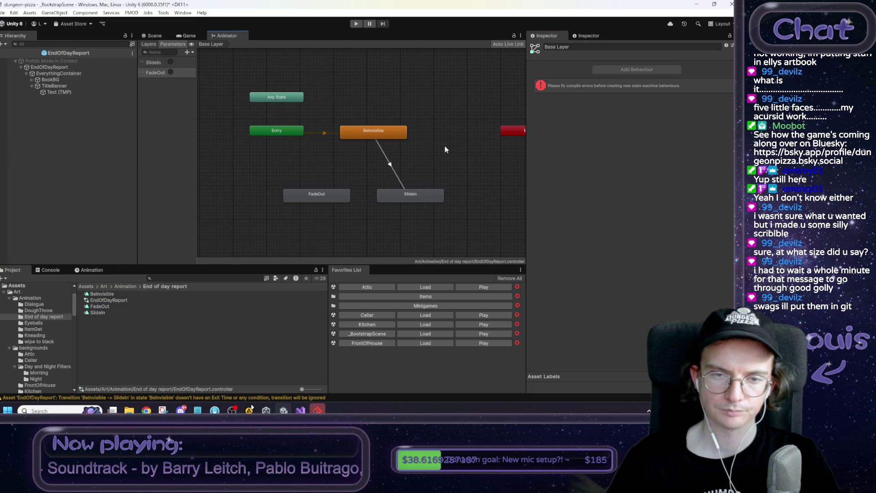
pyautogui.rightClick(409, 198)
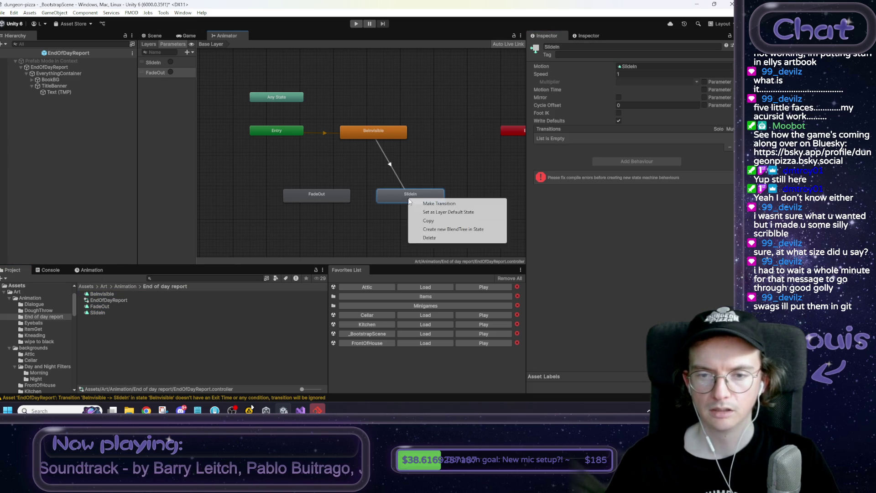
# Add a SlideIn→FadeOut transition with a shorter blend, no exit time, and a FadeOut trigger condition.
pyautogui.click(424, 204)
pyautogui.click(343, 194)
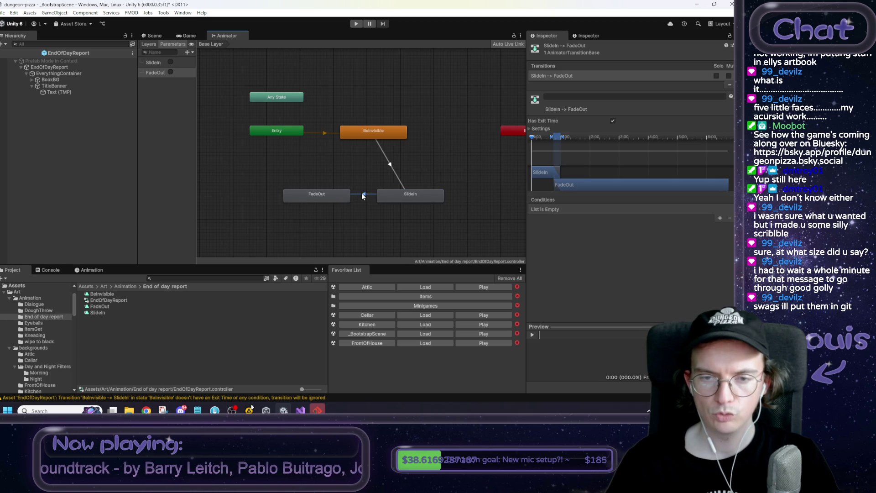
pyautogui.moveTo(550, 138); pyautogui.dragTo(585, 134)
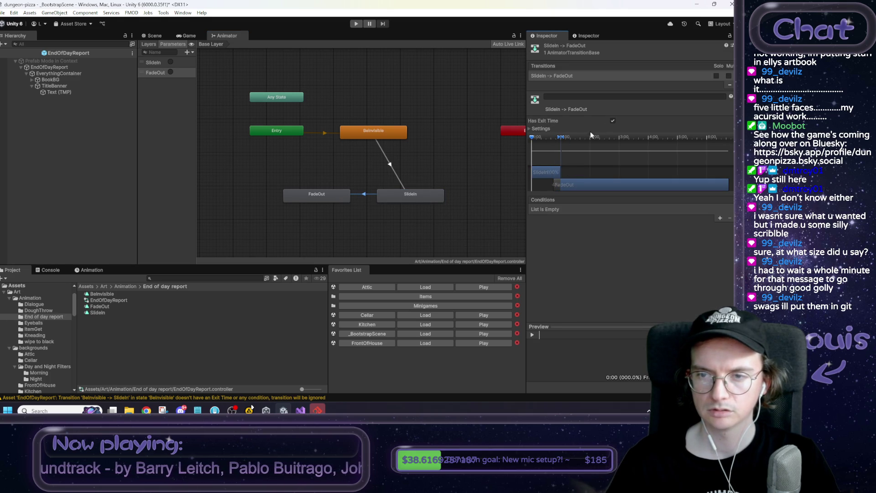
pyautogui.click(612, 122)
pyautogui.click(720, 219)
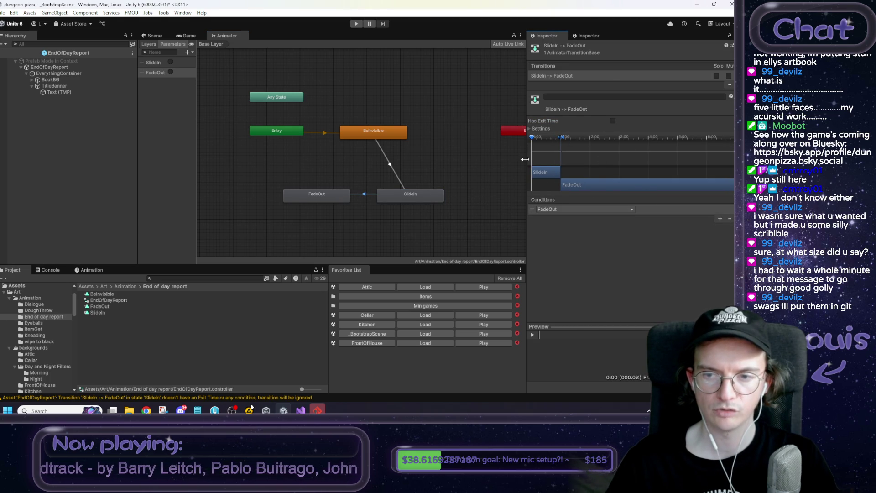
pyautogui.click(367, 227)
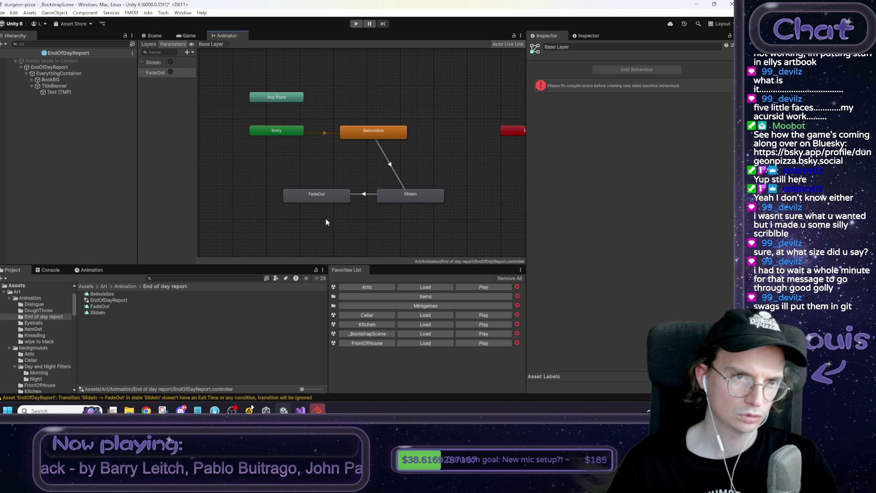
# Add a FadeOut→BeInvisible transition with a lengthened duration, then return to the Scene view.
pyautogui.rightClick(308, 194)
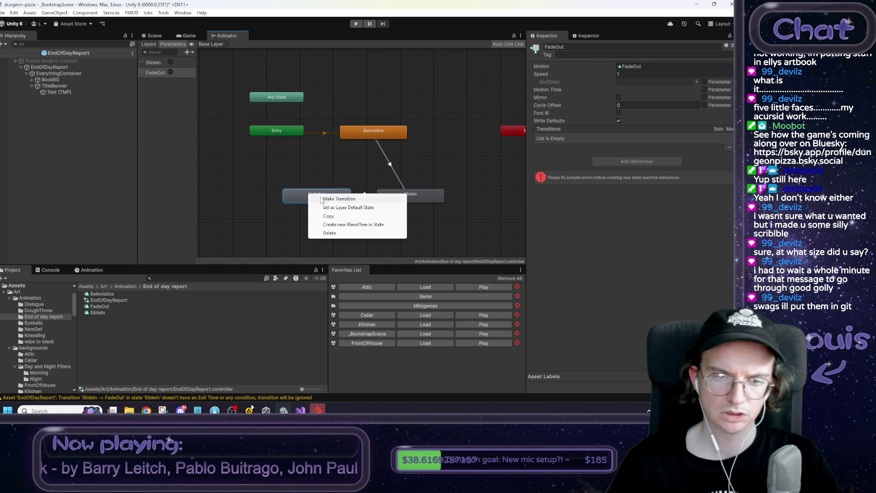
pyautogui.click(343, 201)
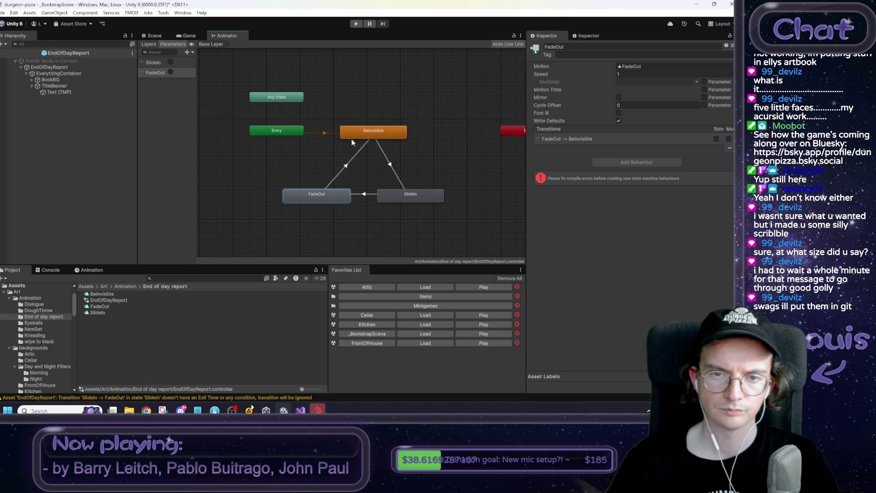
pyautogui.click(353, 133)
pyautogui.moveTo(699, 141); pyautogui.dragTo(707, 141)
pyautogui.click(416, 222)
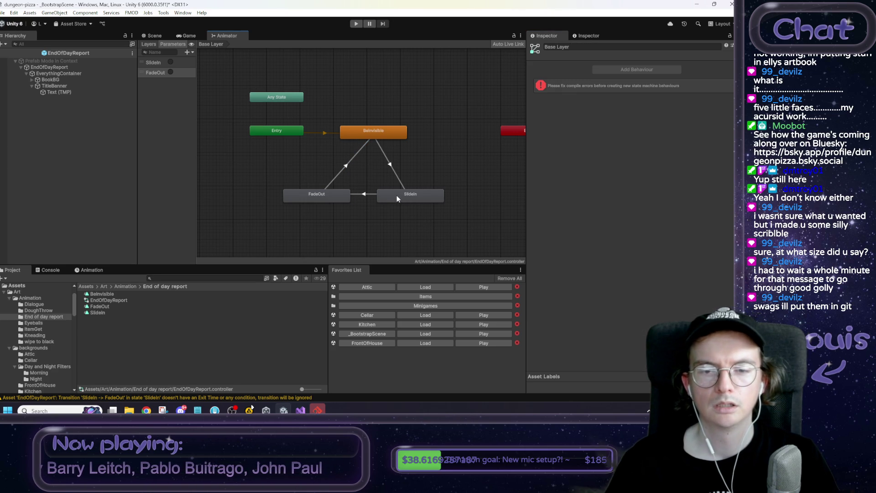
pyautogui.click(153, 37)
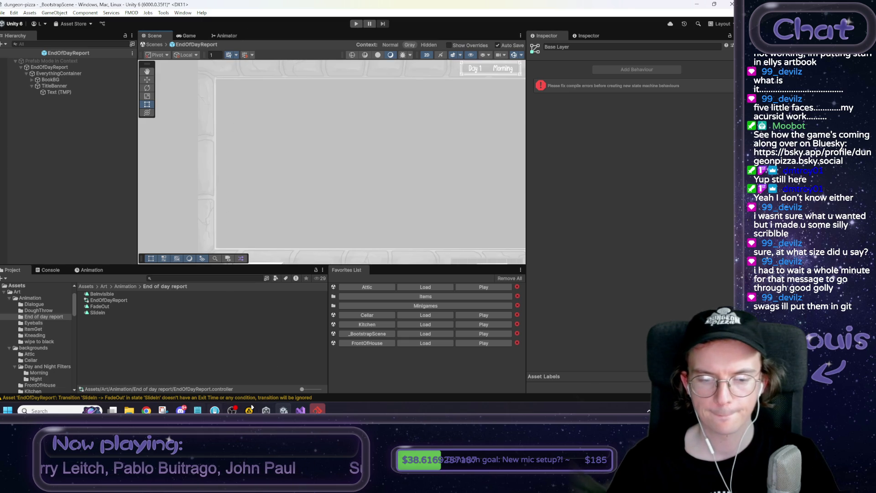
# Mark 'add invisible anim' done in Notepad and add an animation event at SlideIn frame 59.
pyautogui.hotkey('alt', 'Tab')
pyautogui.write('x')
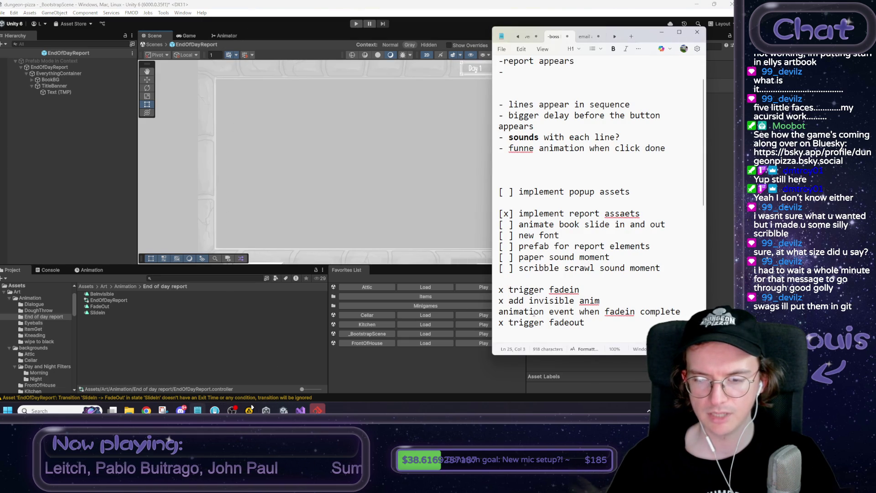
pyautogui.click(86, 271)
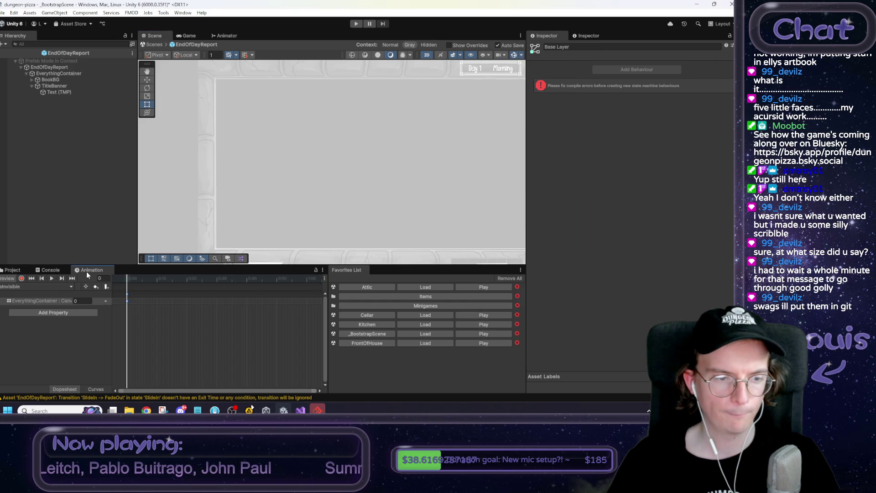
pyautogui.click(40, 285)
pyautogui.click(18, 313)
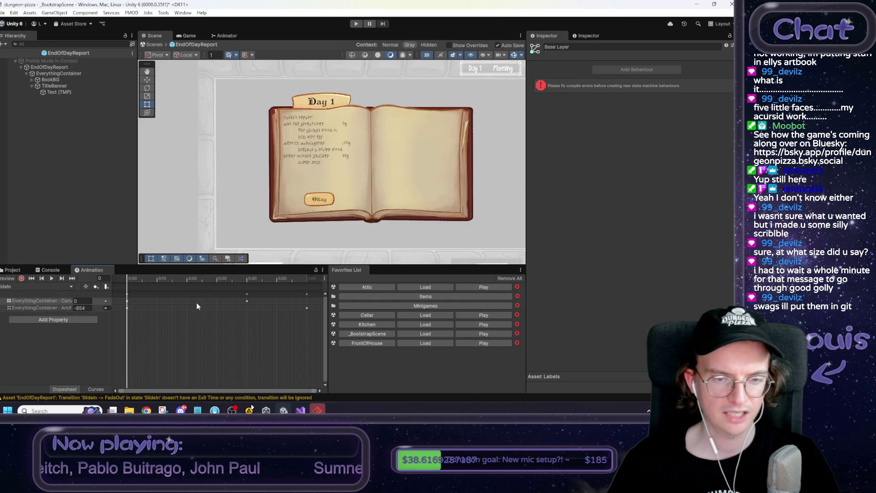
pyautogui.click(304, 280)
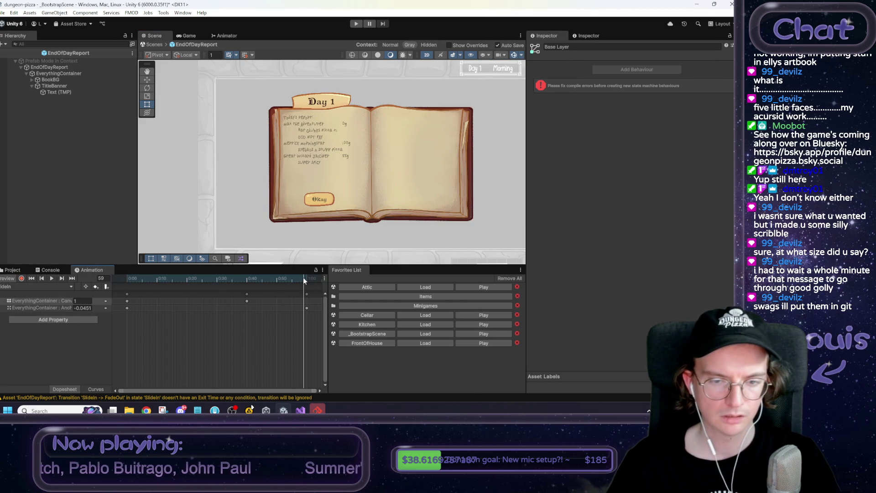
pyautogui.click(105, 287)
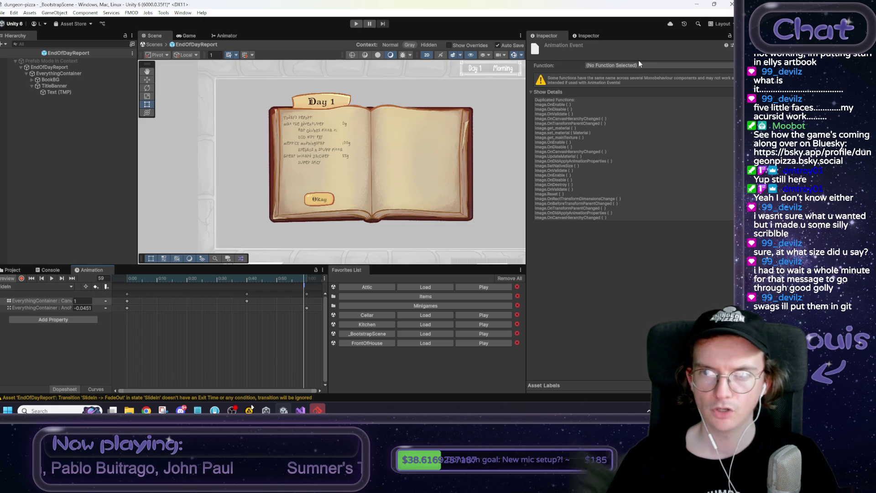
pyautogui.click(300, 411)
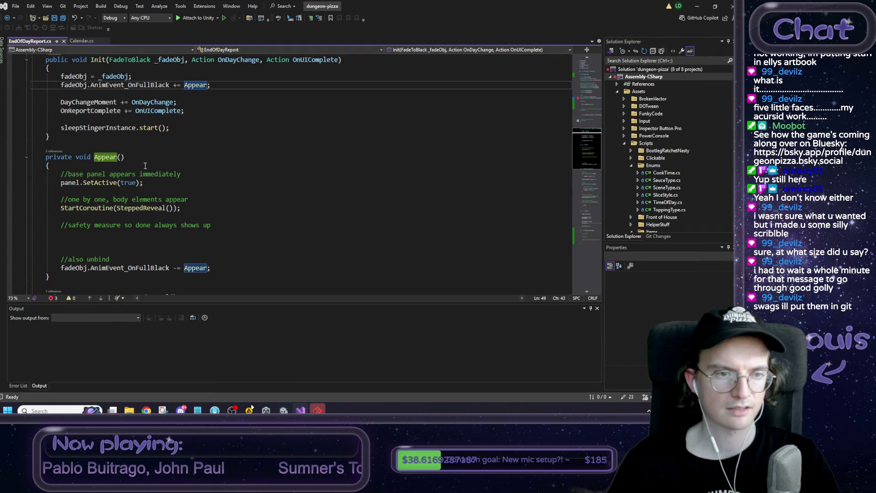
# Write a new empty method public void AnimEvent_HasBecomeVisible() below Btn_Okay.
pyautogui.scroll(-15, 160, 175)
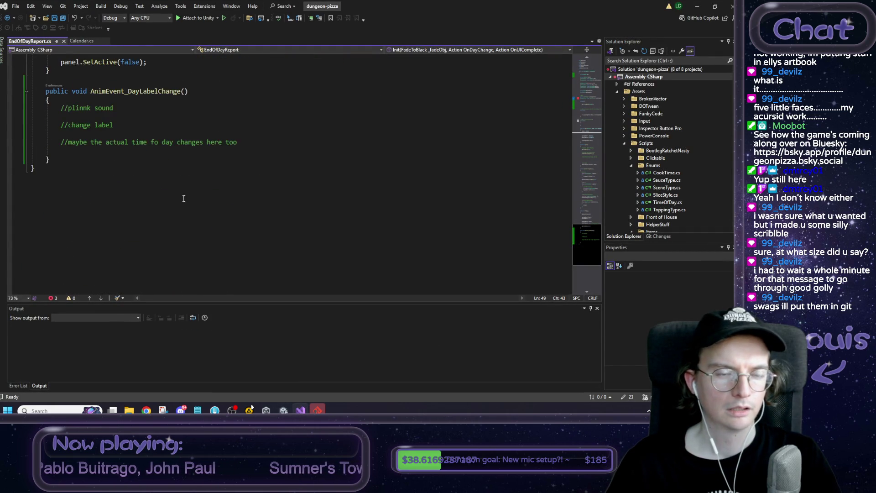
pyautogui.click(109, 201)
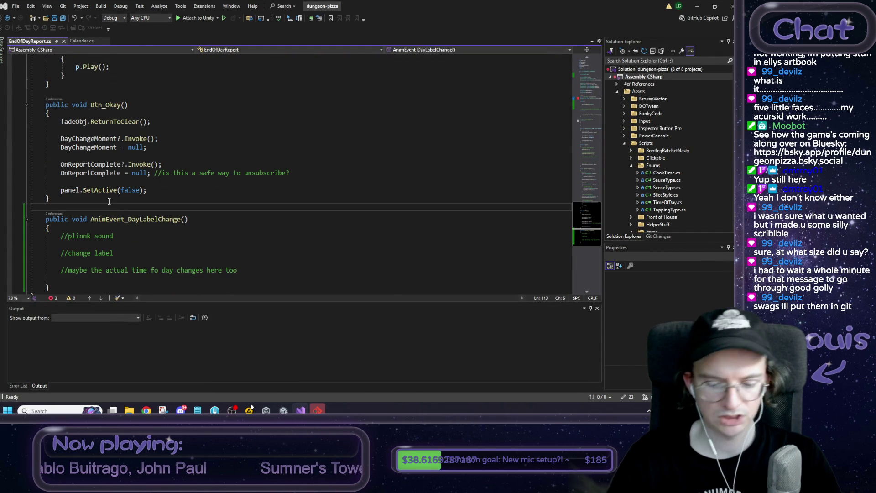
pyautogui.press('Return')
pyautogui.write('pub')
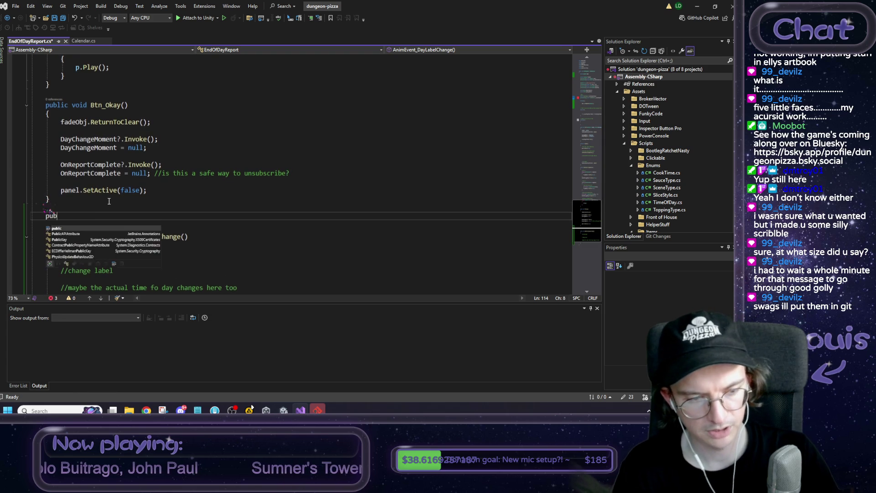
pyautogui.write('lic void a')
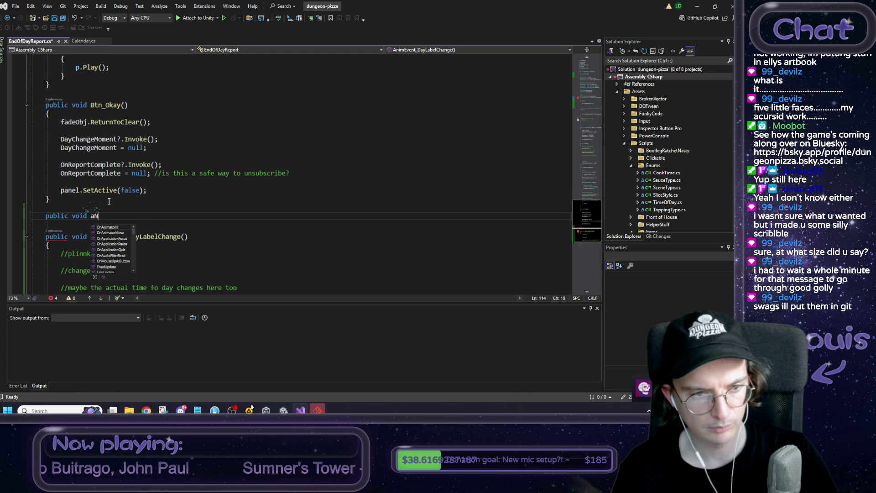
pyautogui.press('BackSpace')
pyautogui.write('A')
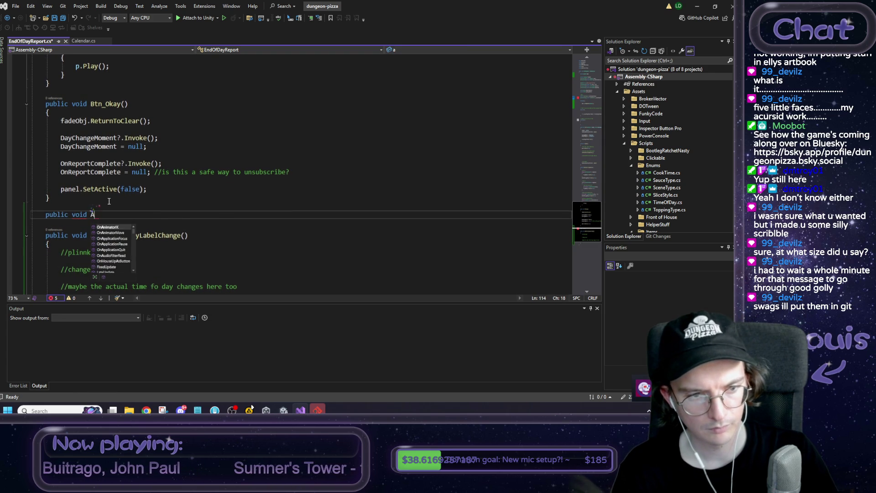
pyautogui.write('nimE')
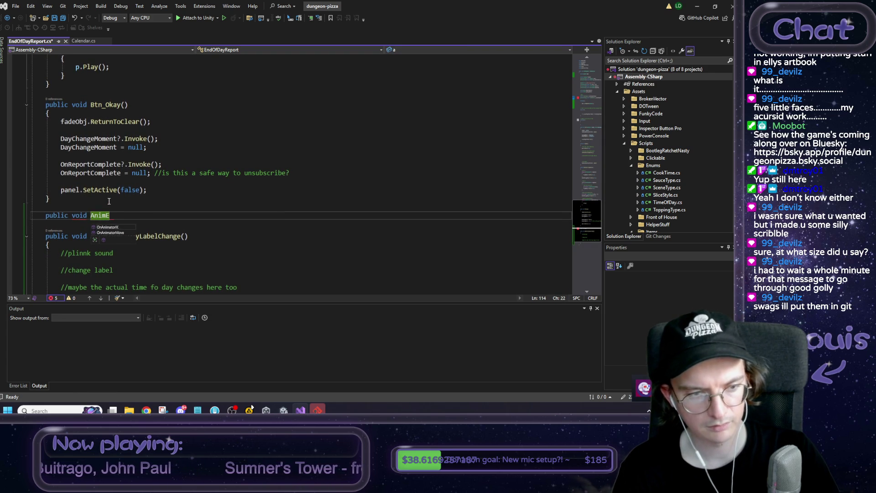
pyautogui.write('vent_')
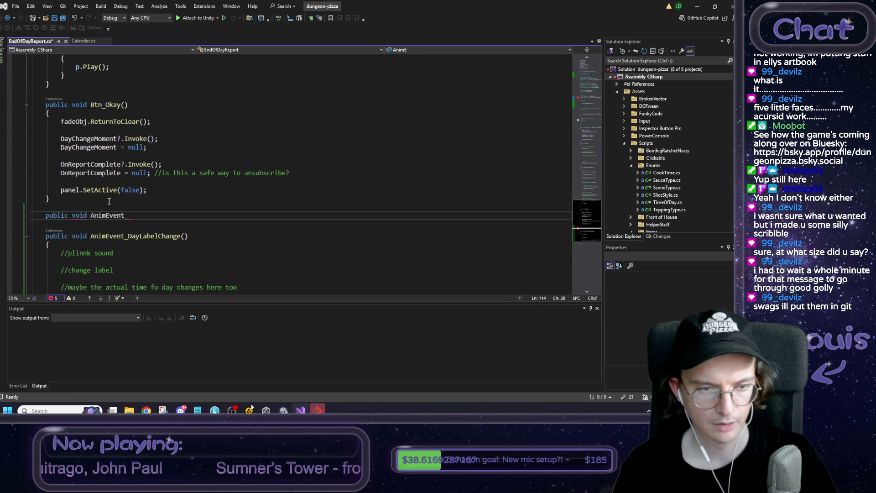
pyautogui.press('BackSpace')
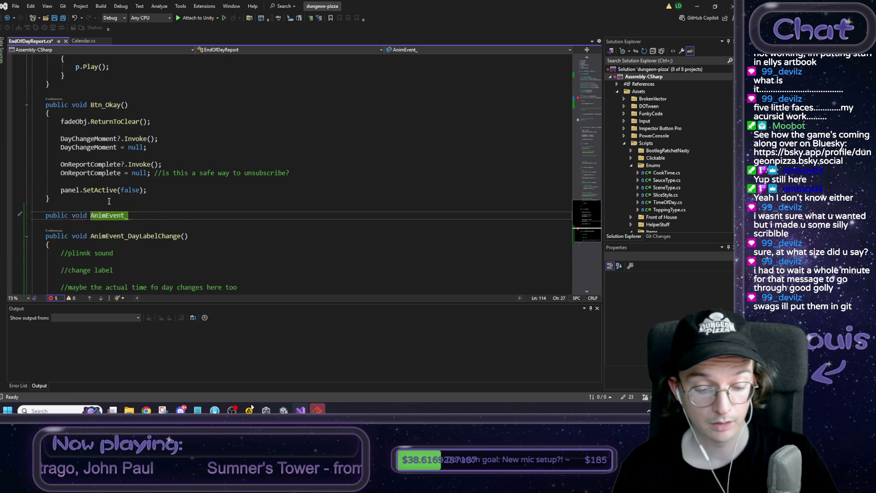
pyautogui.write('F')
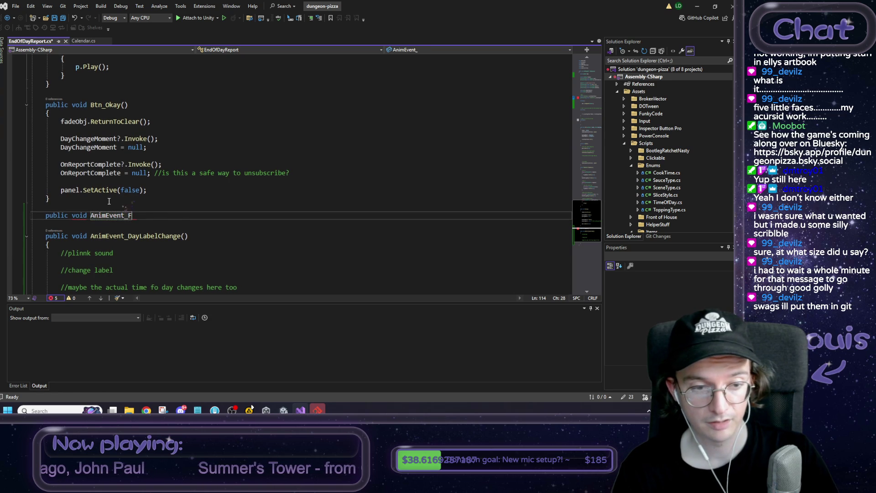
pyautogui.write('aded')
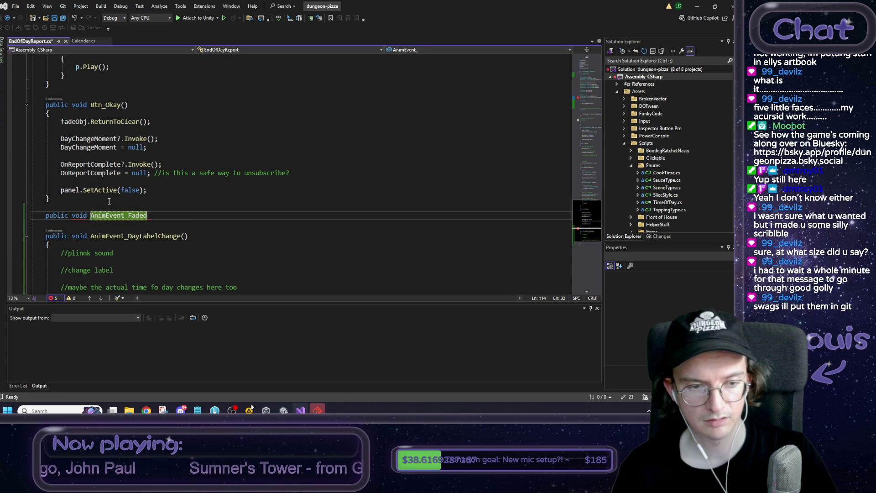
pyautogui.press('BackSpace')
pyautogui.press('BackSpace')
pyautogui.press('BackSpace')
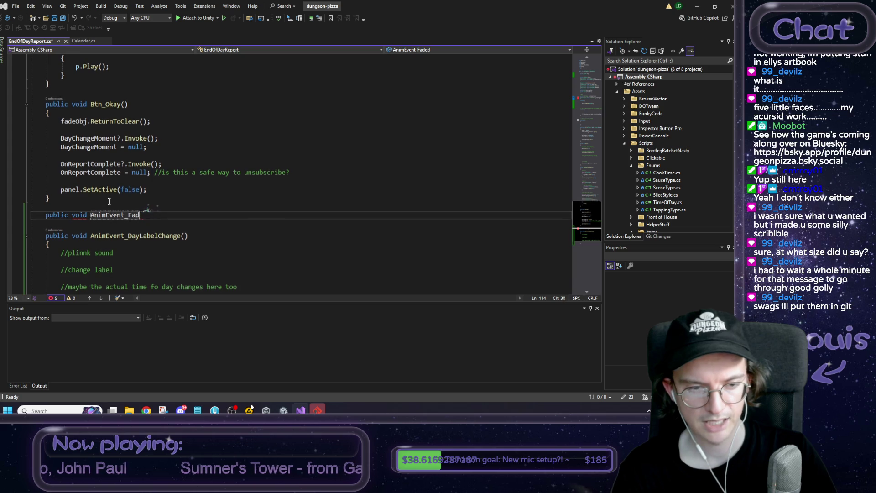
pyautogui.press('BackSpace')
pyautogui.write('HasBec')
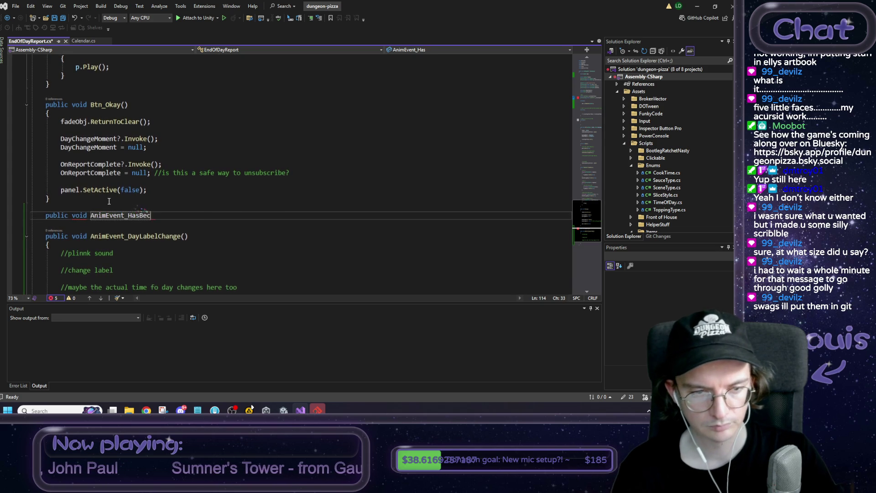
pyautogui.write('omeVisible(')
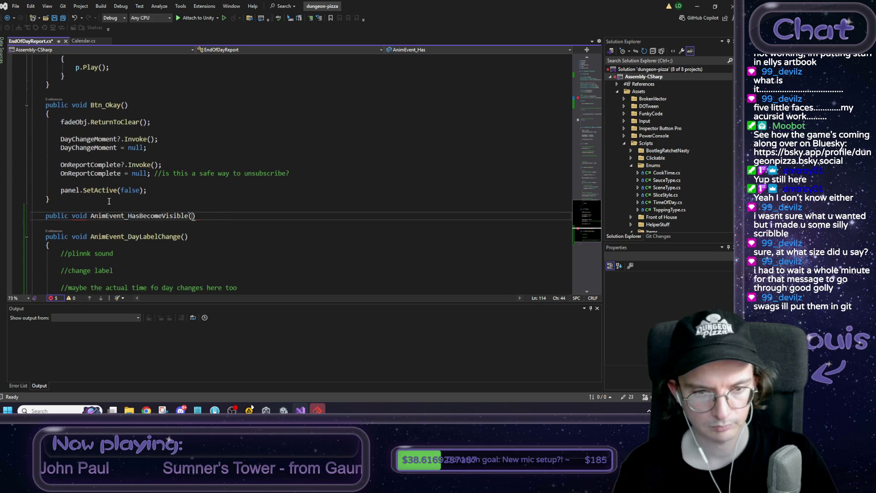
pyautogui.press('Return')
pyautogui.write('{')
pyautogui.press('Return')
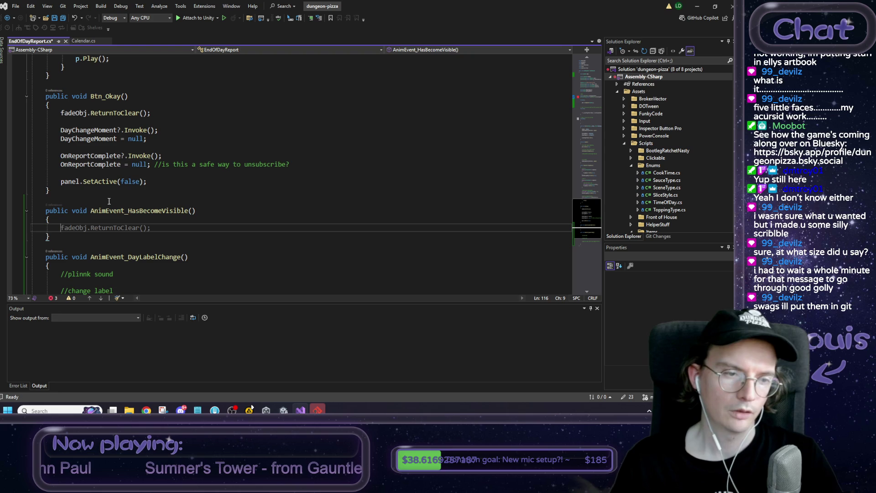
# Place the new method below Appear() and move the SteppedReveal coroutine start into it.
pyautogui.scroll(10, 135, 224)
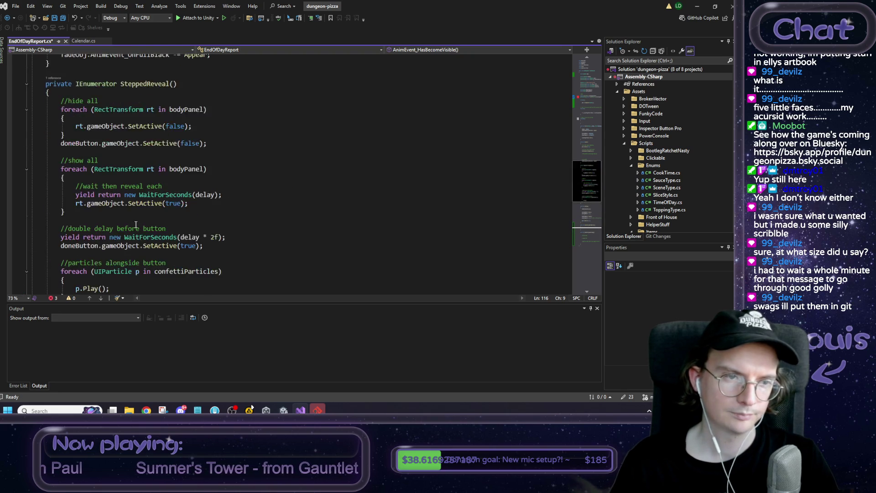
pyautogui.scroll(-7, 64, 243)
pyautogui.scroll(-3, 64, 243)
pyautogui.moveTo(50, 236); pyautogui.dragTo(47, 212)
pyautogui.hotkey('ctrl', 'c')
pyautogui.scroll(15, 60, 221)
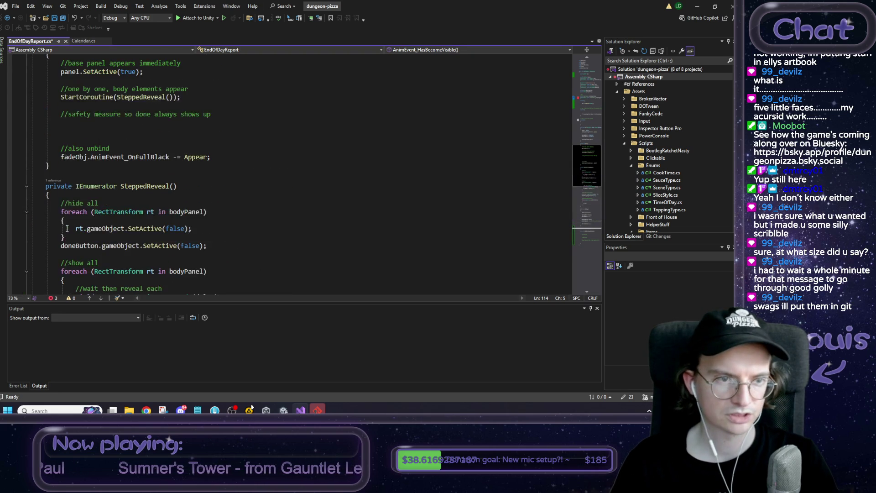
pyautogui.scroll(-6, 67, 224)
pyautogui.click(60, 244)
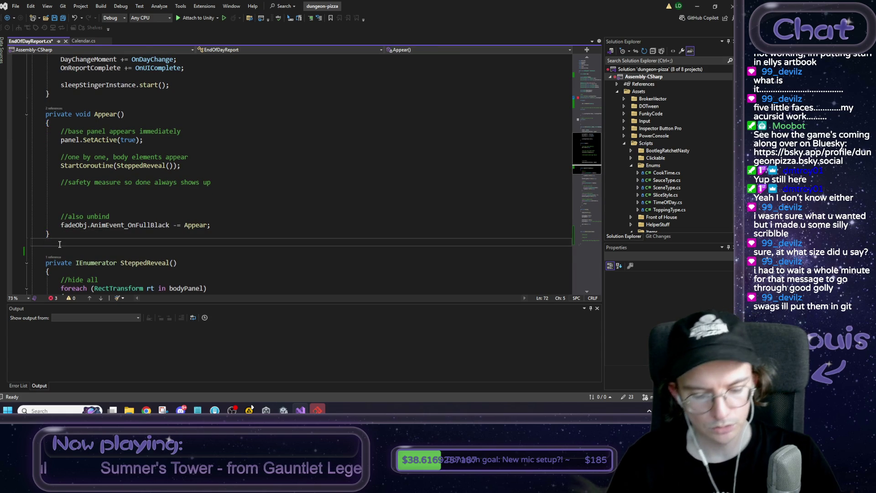
pyautogui.hotkey('ctrl', 'v')
pyautogui.moveTo(183, 140)
pyautogui.mouseDown()
pyautogui.moveTo(114, 137)
pyautogui.moveTo(102, 121)
pyautogui.moveTo(60, 107)
pyautogui.moveTo(63, 132)
pyautogui.mouseUp()
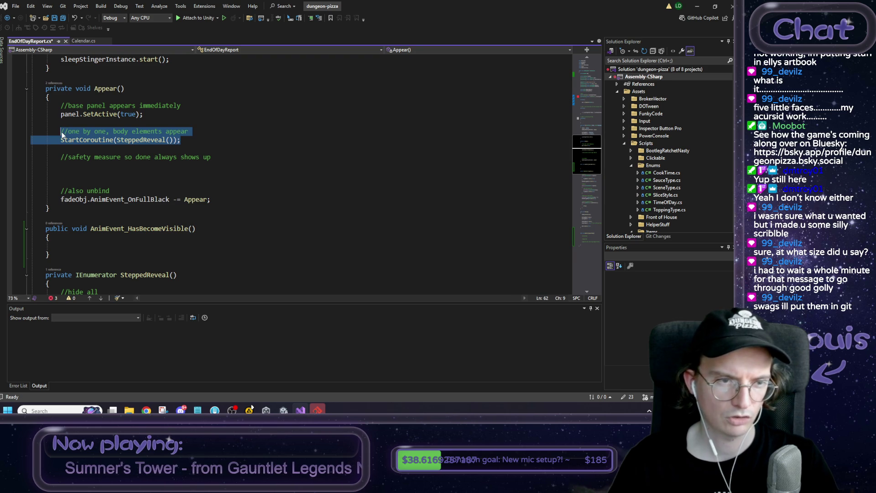
pyautogui.hotkey('ctrl', 'x')
pyautogui.click(76, 237)
pyautogui.hotkey('ctrl', 'v')
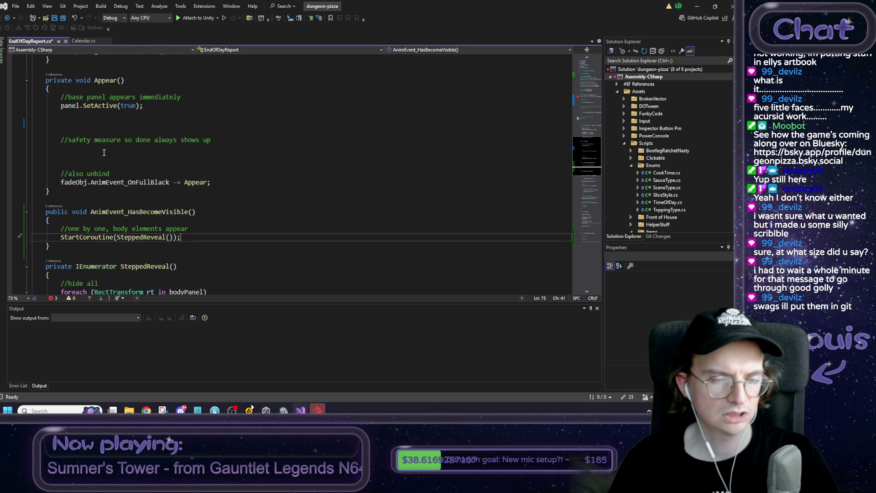
# Delete the safety measure and base panel comments from Appear().
pyautogui.moveTo(103, 148); pyautogui.dragTo(31, 130)
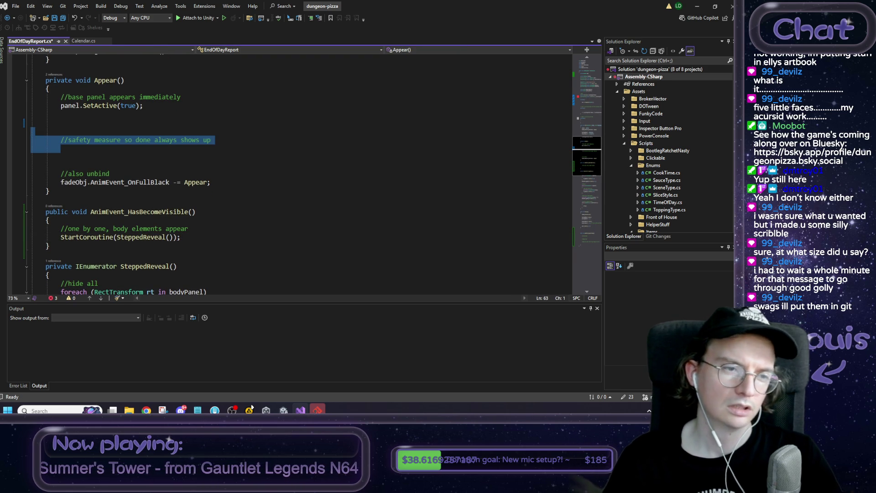
pyautogui.press('BackSpace')
pyautogui.press('BackSpace')
pyautogui.press('Return')
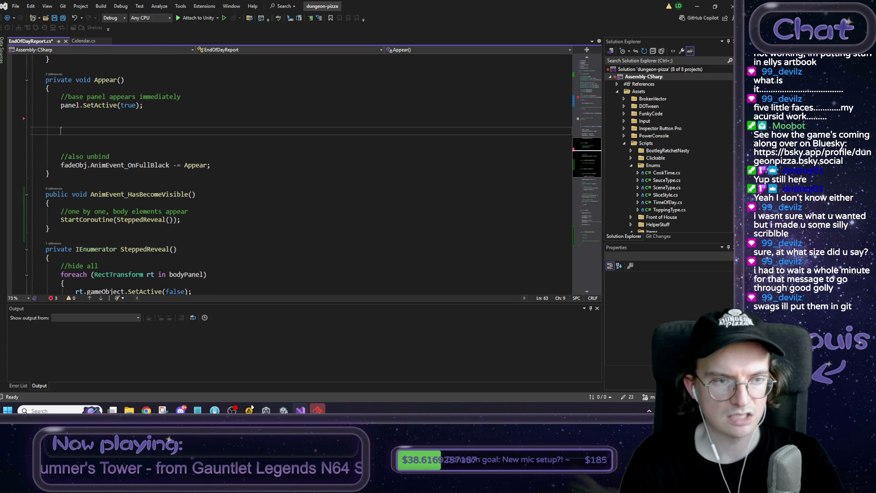
pyautogui.press('BackSpace')
pyautogui.press('BackSpace')
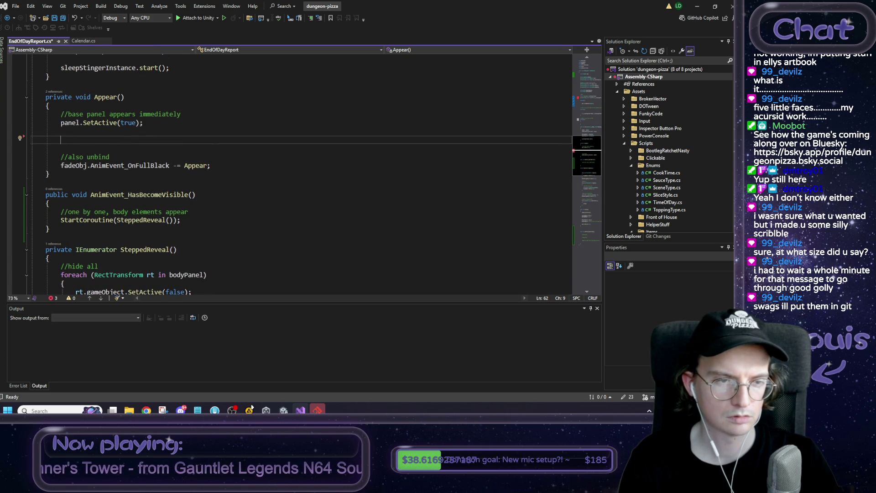
pyautogui.hotkey('ctrl', 'Down')
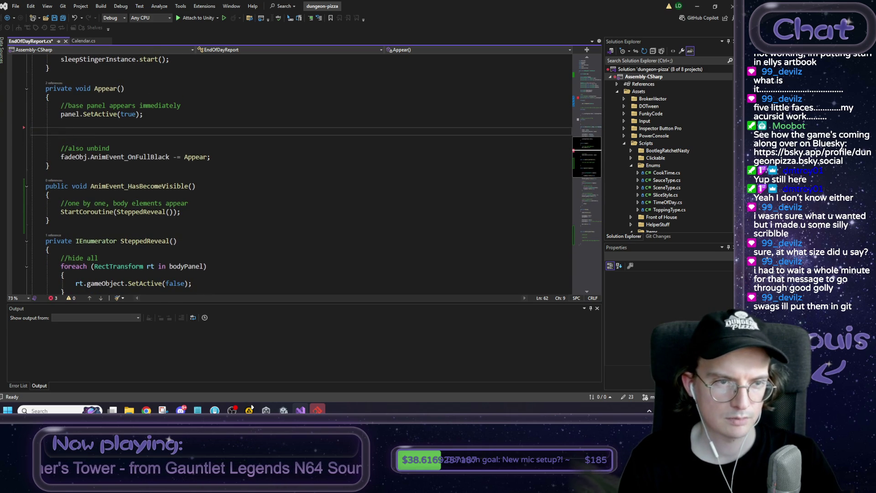
pyautogui.press('Up')
pyautogui.press('Up')
pyautogui.press('Up')
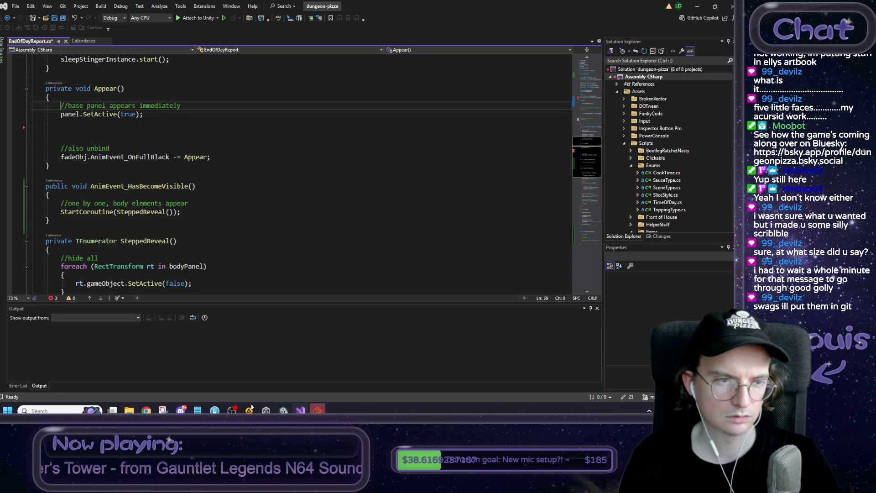
pyautogui.press('Right')
pyautogui.hotkey('shift', 'End')
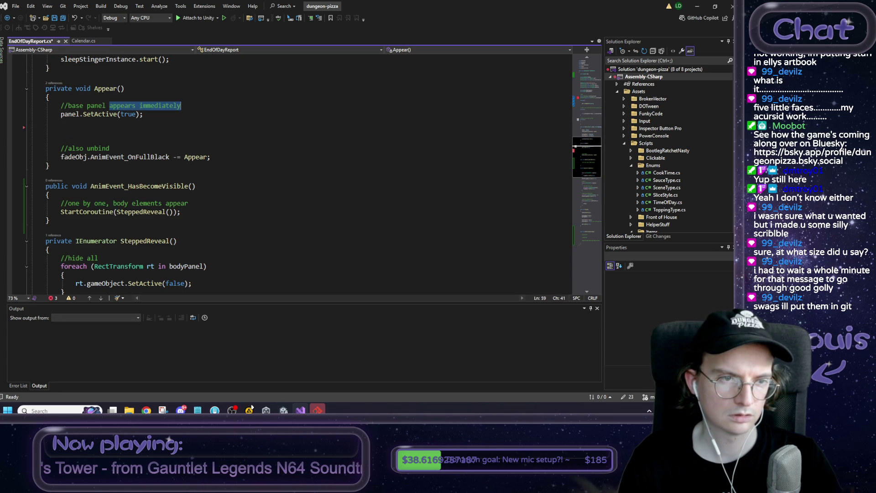
pyautogui.write('set')
pyautogui.hotkey('shift', 'Home')
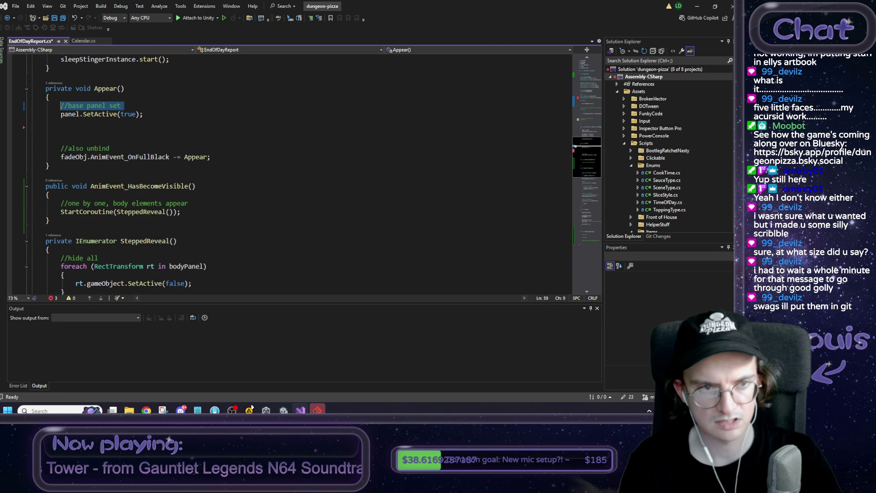
pyautogui.press('BackSpace')
pyautogui.hotkey('ctrl', 'shift', 'l')
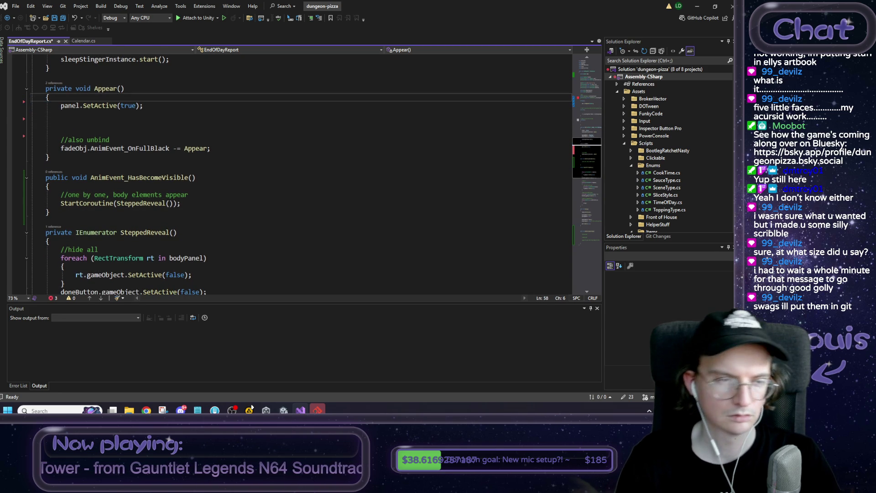
pyautogui.press('Down')
pyautogui.press('Down')
pyautogui.press('Tab')
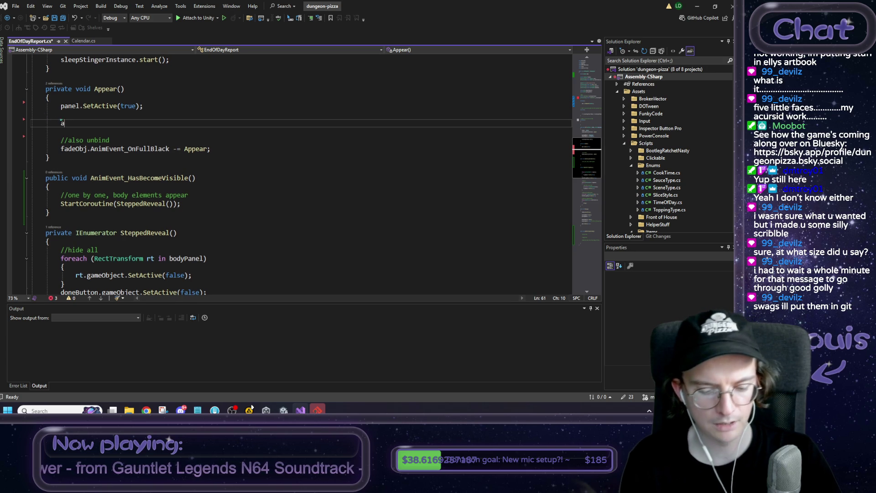
# Add anim.SetTrigger("SlideIn"); after panel.SetActive(true) and save the script.
pyautogui.write('anim.SetTrigg')
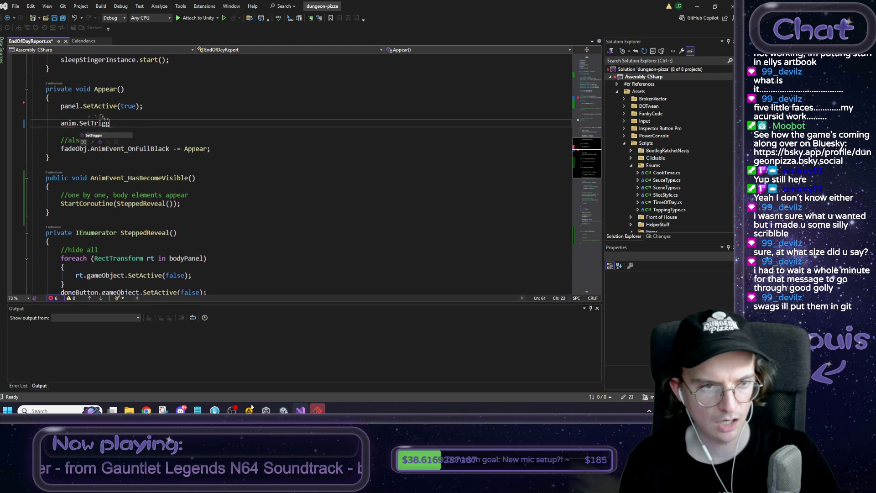
pyautogui.press('Tab')
pyautogui.write('("Slide')
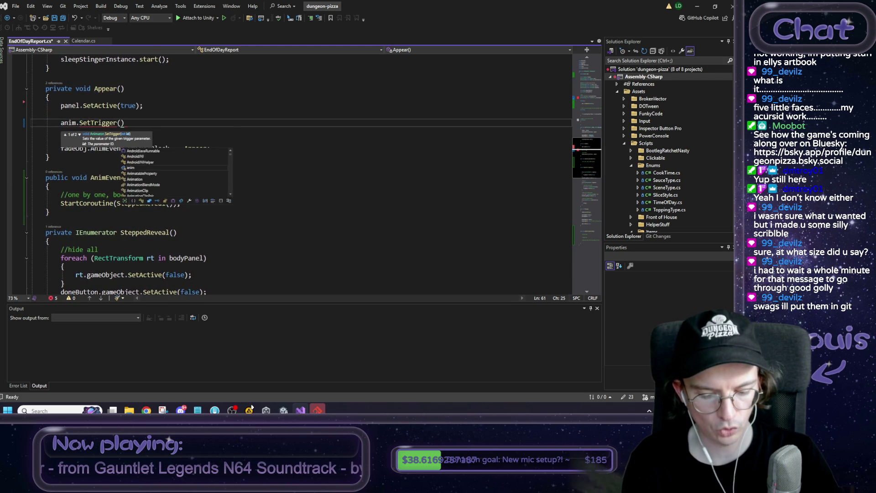
pyautogui.write('In");')
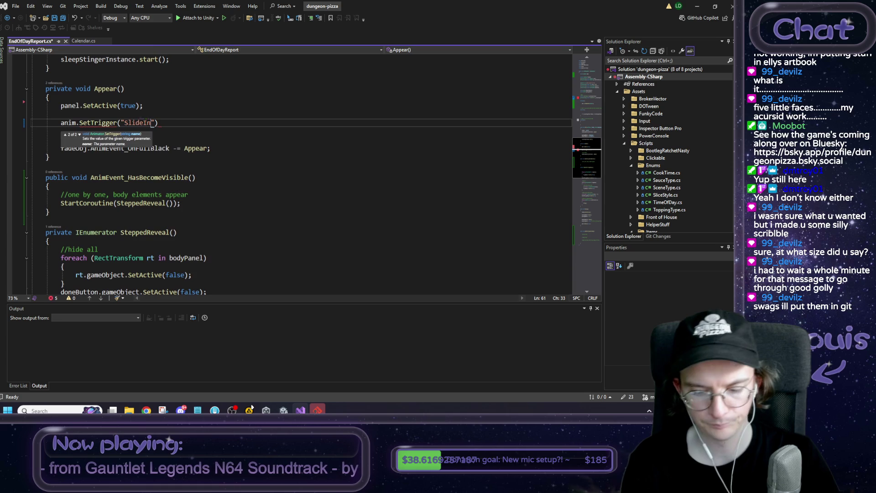
pyautogui.hotkey('ctrl', 's')
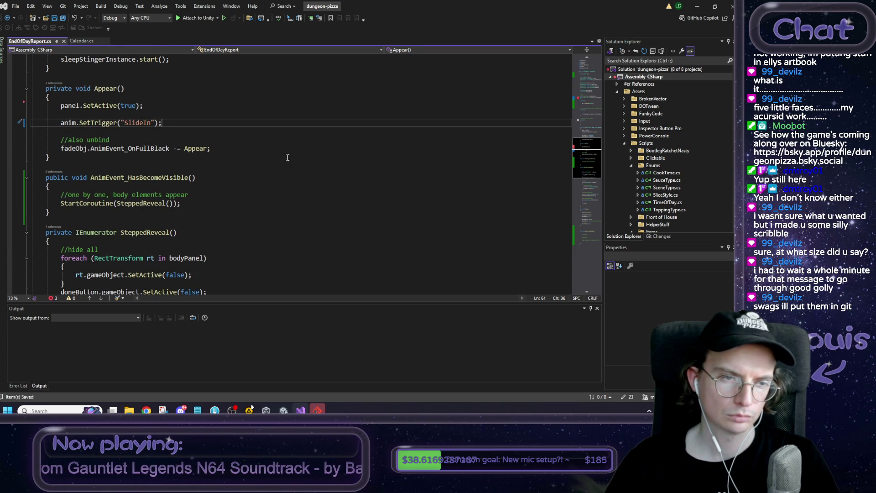
pyautogui.hotkey('shift', 'Home')
pyautogui.scroll(-5, 166, 162)
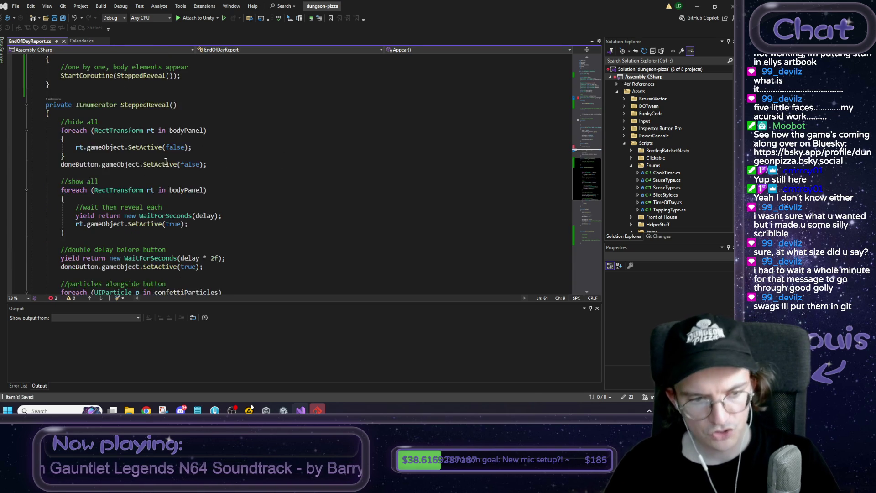
pyautogui.scroll(-9, 166, 162)
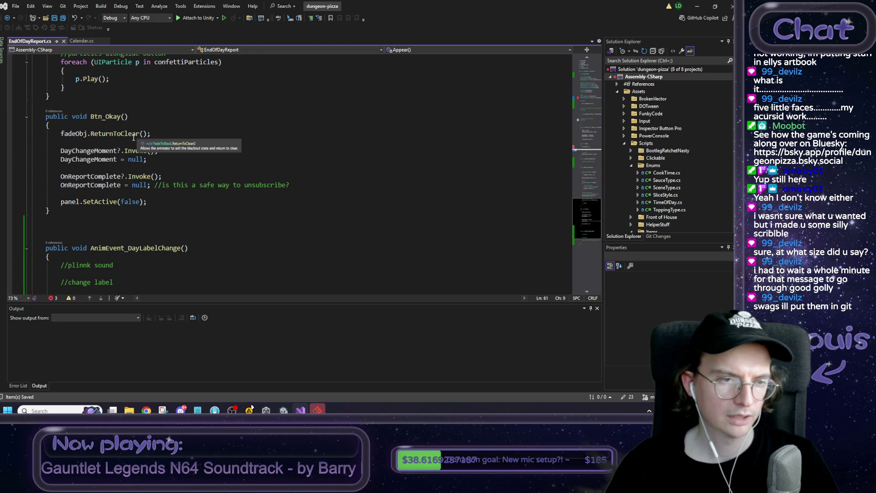
# Add anim.SetTrigger("FadeOut"); to Btn_Okay and comment out panel.SetActive(false), then save.
pyautogui.click(83, 204)
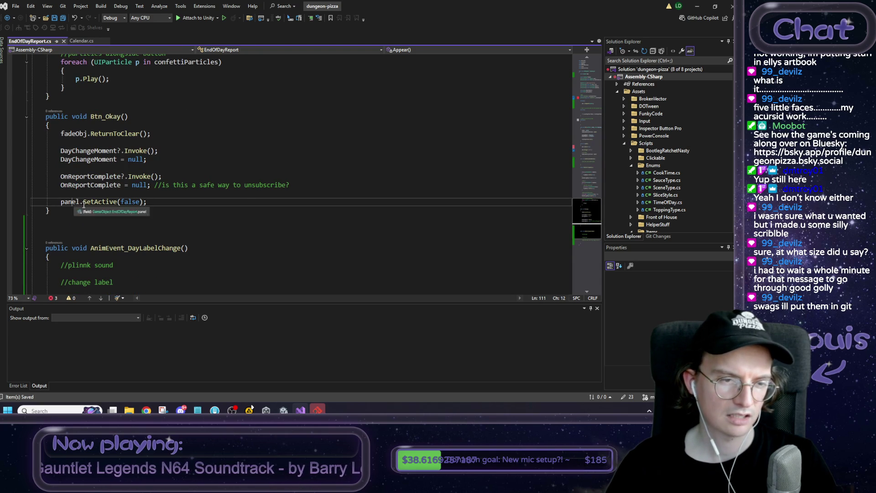
pyautogui.click(104, 195)
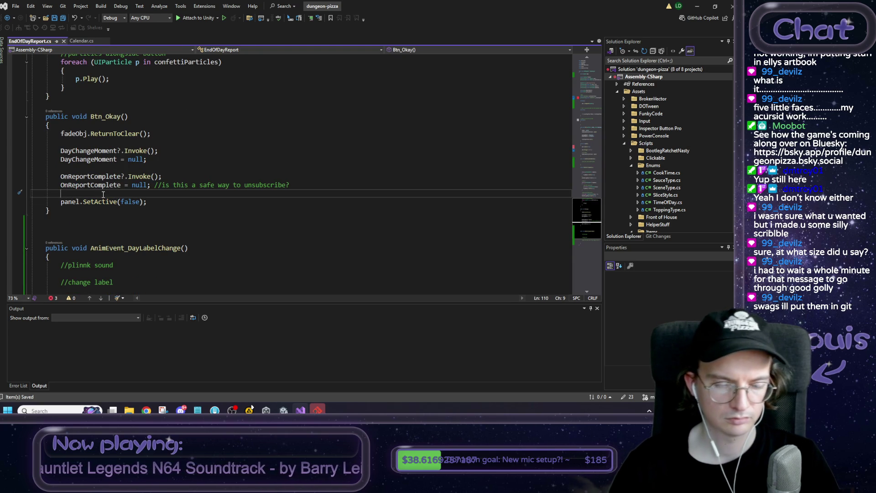
pyautogui.press('Return')
pyautogui.press('Tab')
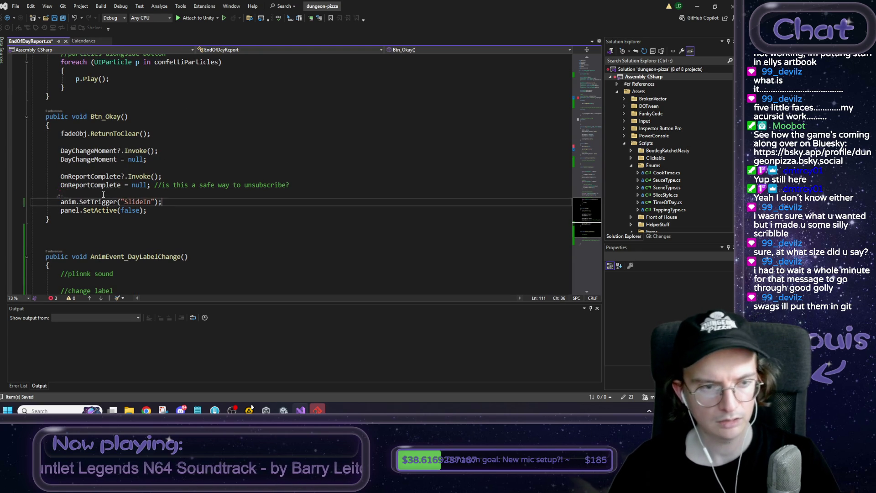
pyautogui.moveTo(150, 202); pyautogui.dragTo(129, 201)
pyautogui.write('FadeOut')
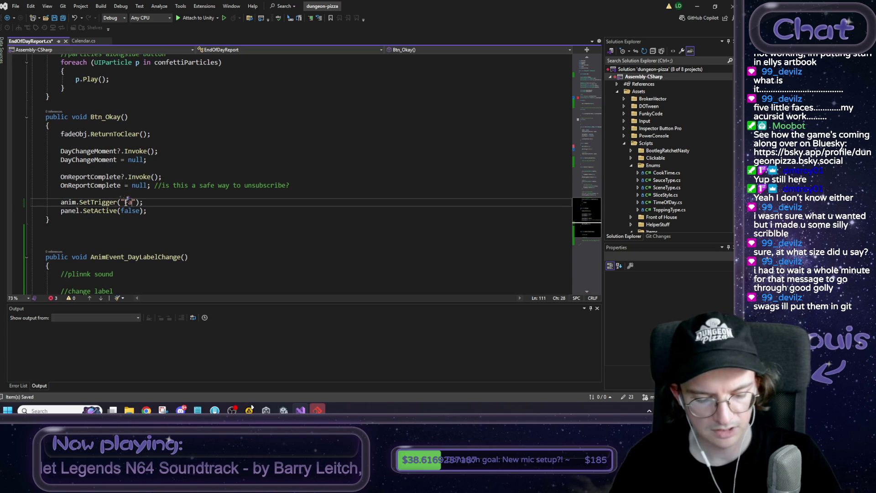
pyautogui.press('Down')
pyautogui.press('Home')
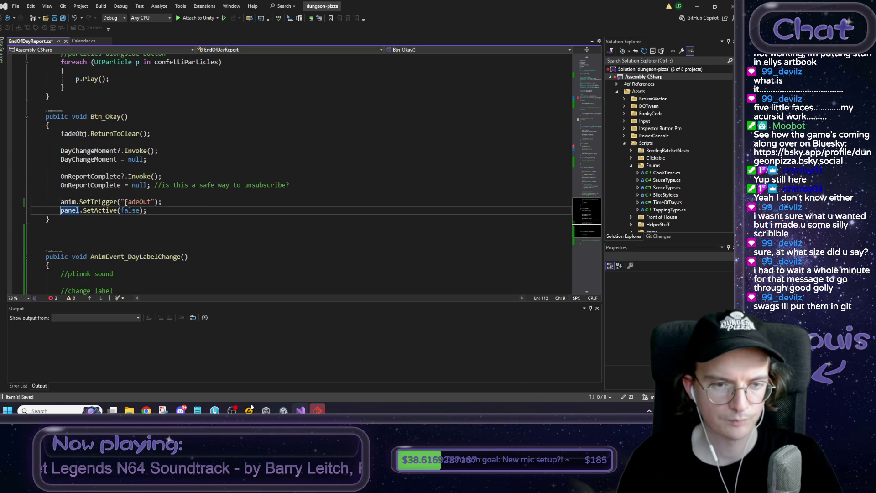
pyautogui.write('//')
pyautogui.hotkey('ctrl', 's')
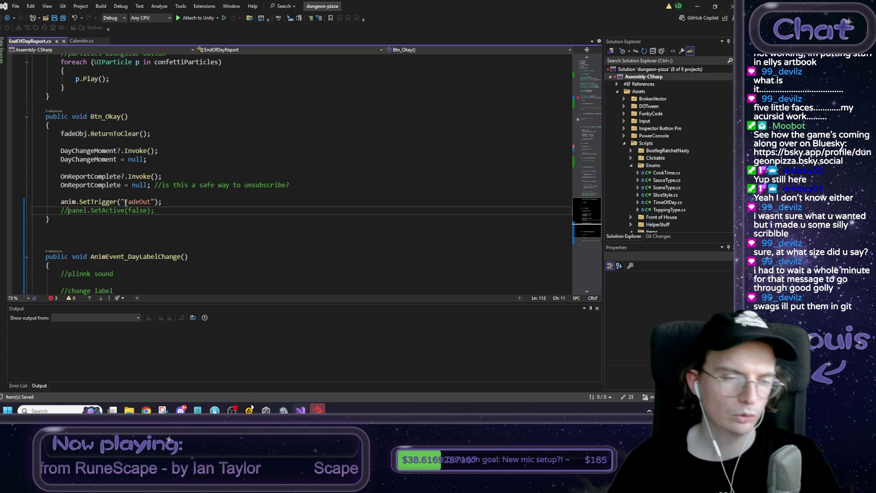
# Move the commented panel.SetActive(false) line into AnimEvent_DayLabelChange, save, and return to Unity.
pyautogui.scroll(-2, 133, 201)
pyautogui.moveTo(155, 160); pyautogui.dragTo(97, 159)
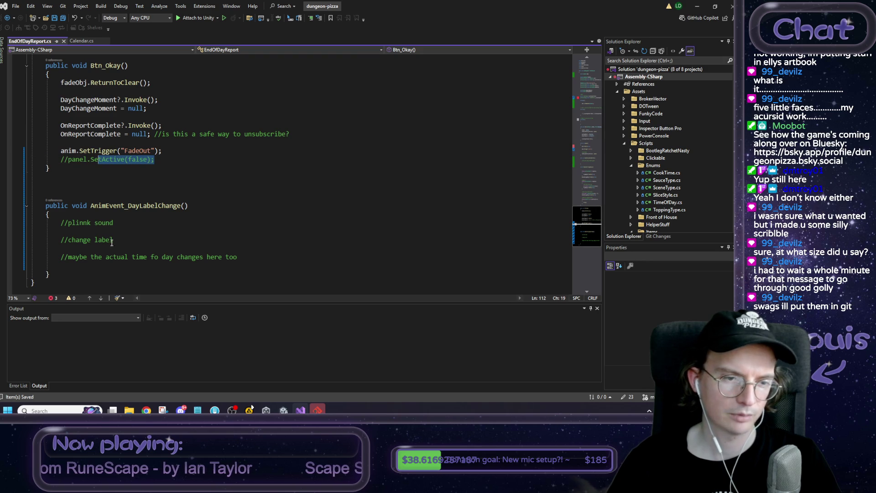
pyautogui.moveTo(239, 257)
pyautogui.mouseDown()
pyautogui.moveTo(114, 246)
pyautogui.moveTo(110, 226)
pyautogui.moveTo(115, 233)
pyautogui.mouseUp()
pyautogui.click(200, 226)
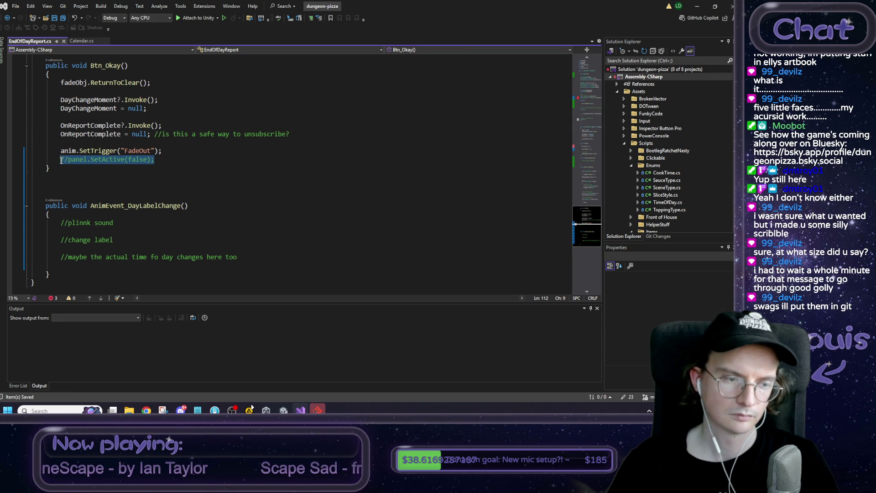
pyautogui.press('Delete')
pyautogui.click(101, 263)
pyautogui.press('Return')
pyautogui.hotkey('ctrl', 'v')
pyautogui.hotkey('ctrl', 'a')
pyautogui.click(161, 231)
pyautogui.hotkey('ctrl', 's')
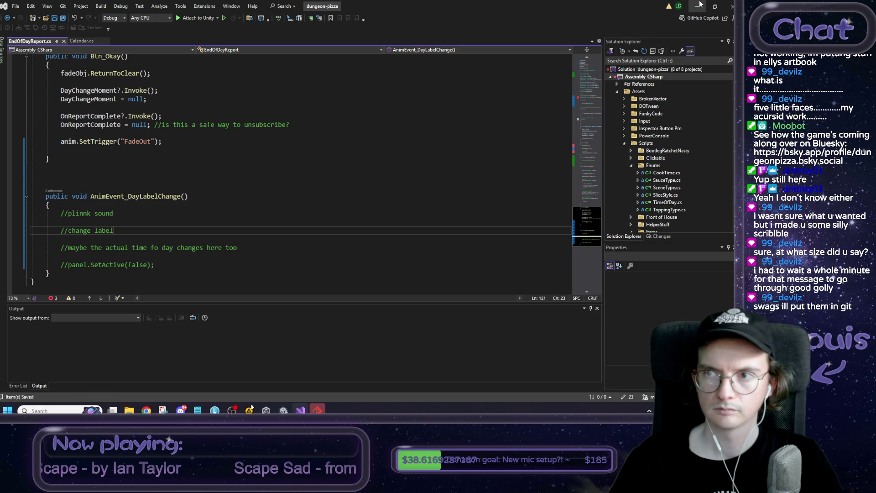
pyautogui.click(698, 4)
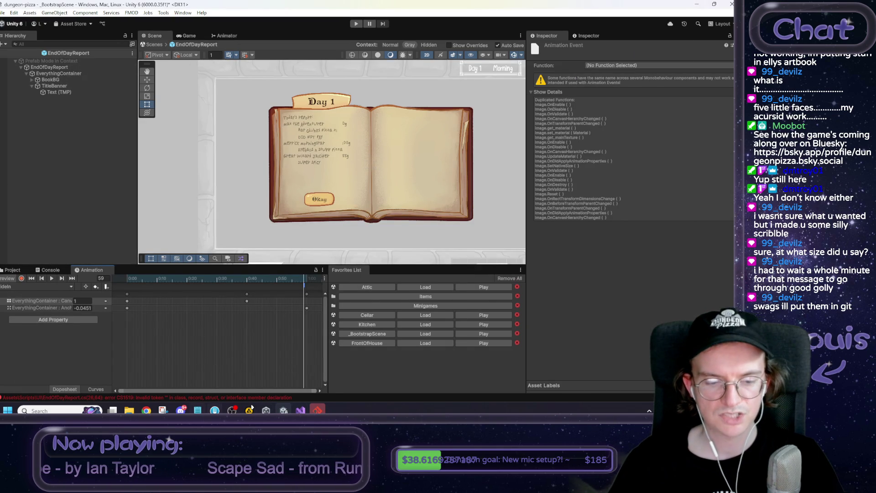
# Review the invisible and trigger fadeout items in the Notepad task list.
pyautogui.click(197, 411)
pyautogui.doubleClick(564, 290)
pyautogui.doubleClick(570, 301)
pyautogui.moveTo(540, 313); pyautogui.dragTo(621, 314)
pyautogui.click(537, 330)
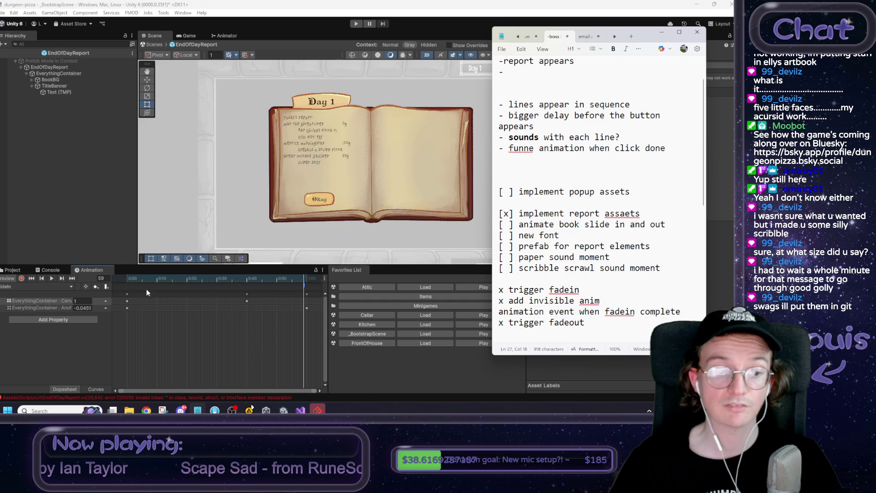
pyautogui.click(272, 281)
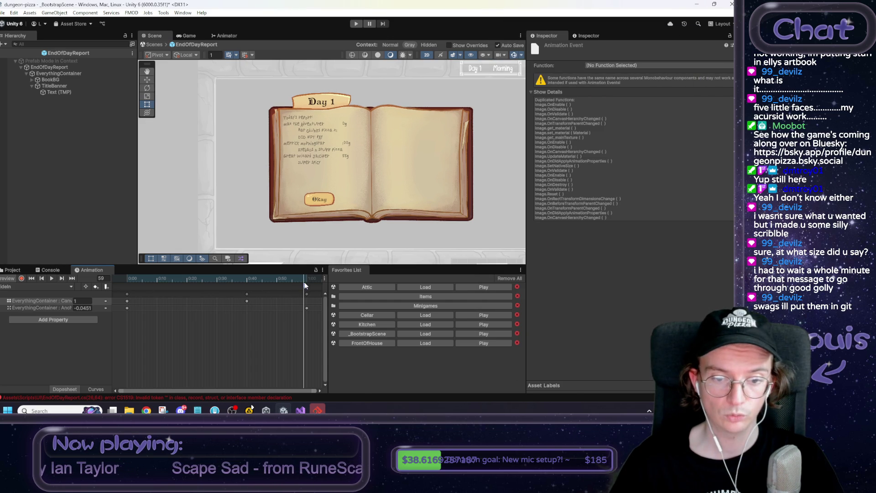
# Look through the animation event's Function list without choosing a function.
pyautogui.click(612, 66)
pyautogui.moveTo(648, 83)
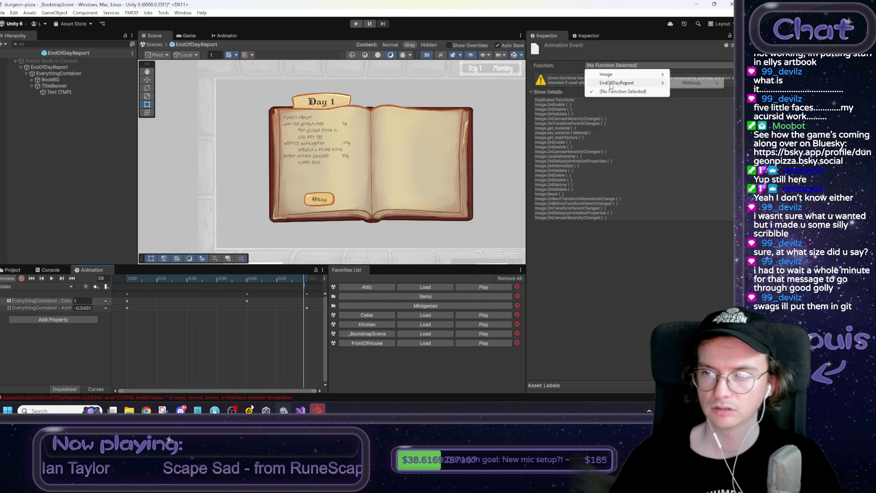
pyautogui.moveTo(693, 83)
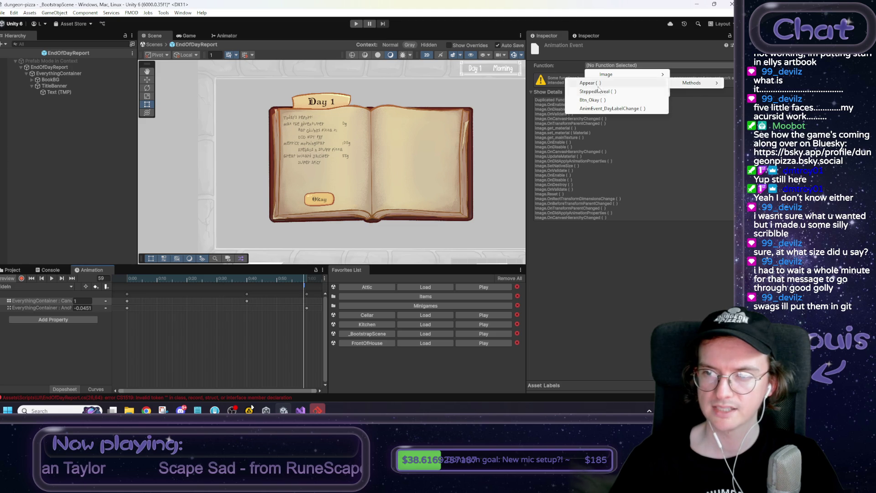
pyautogui.click(597, 110)
# Show the project's assets and open the script at the CS1519 compile error.
pyautogui.click(13, 270)
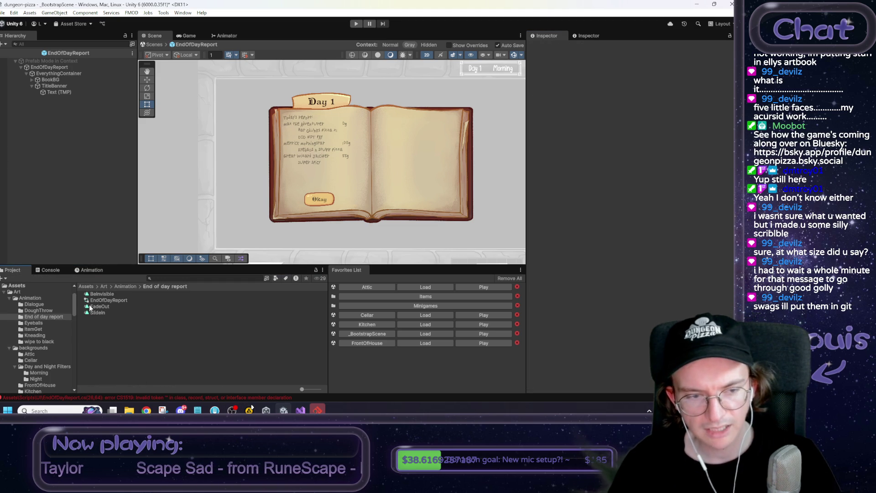
pyautogui.click(54, 271)
pyautogui.doubleClick(61, 324)
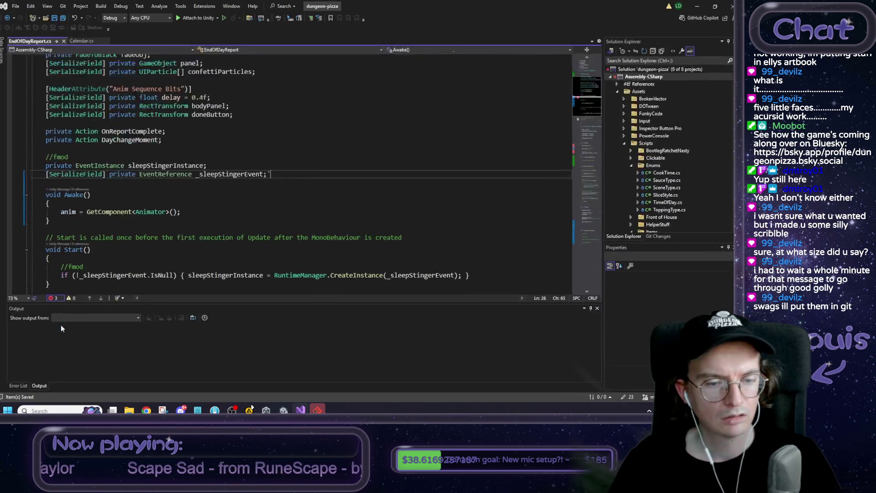
# Delete the stray apostrophe after _sleepStingerEvent so Unity recompiles without errors.
pyautogui.press('BackSpace')
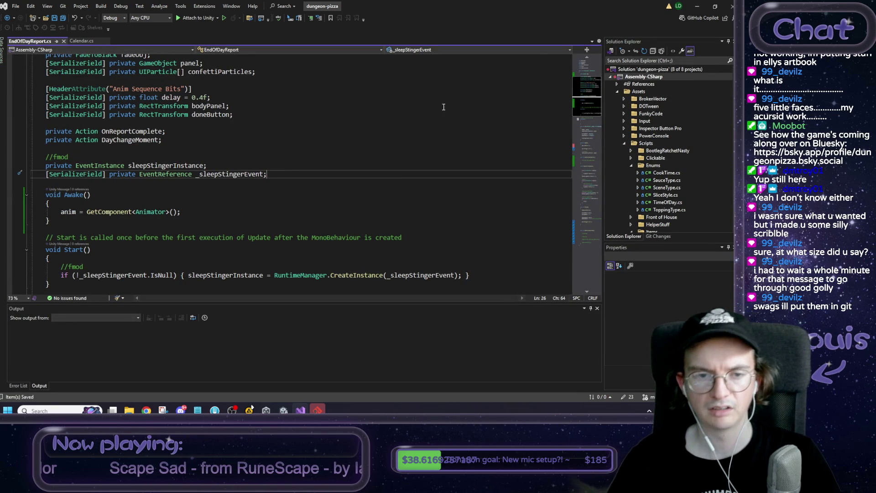
pyautogui.click(698, 6)
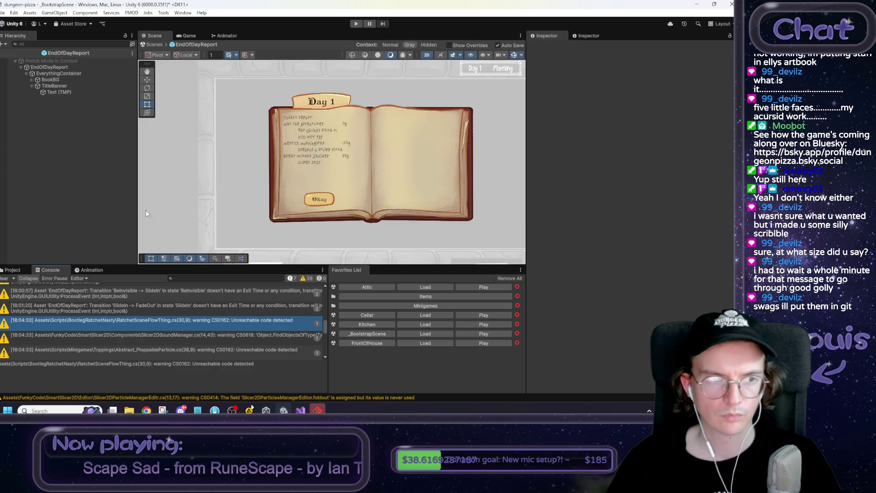
# Set the SlideIn frame-59 animation event's function to EndOfDayReport AnimEvent_HasBecomeVisible.
pyautogui.click(90, 270)
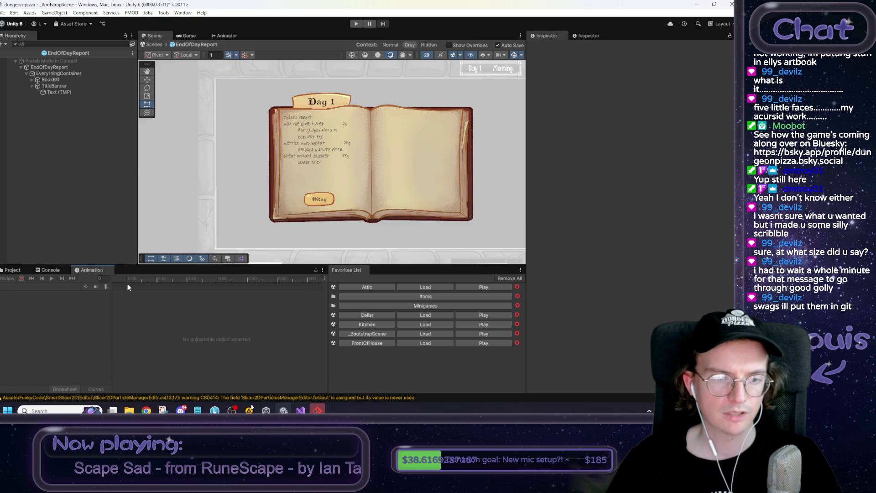
pyautogui.click(48, 67)
pyautogui.click(40, 285)
pyautogui.click(304, 288)
pyautogui.click(306, 281)
pyautogui.click(622, 65)
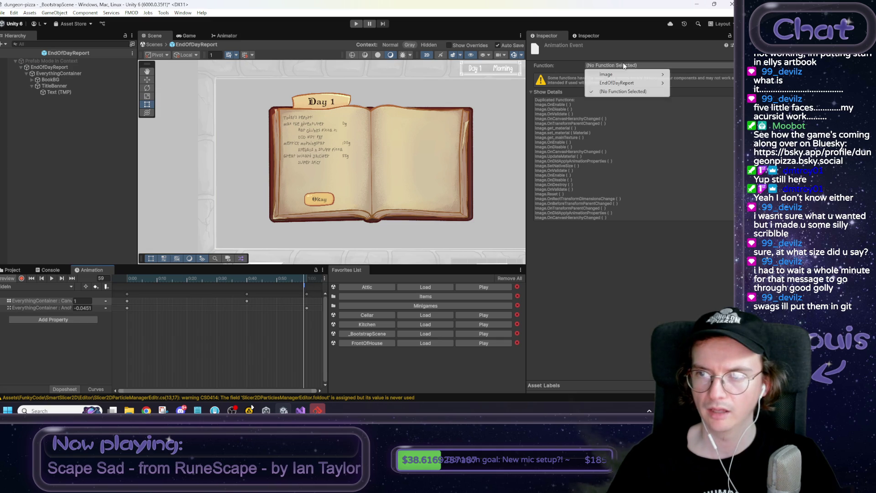
pyautogui.moveTo(617, 86)
pyautogui.moveTo(692, 83)
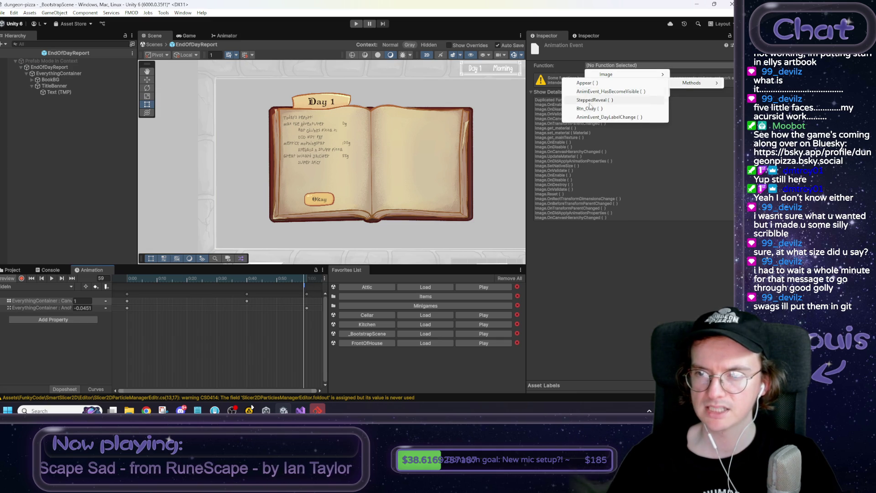
pyautogui.click(603, 91)
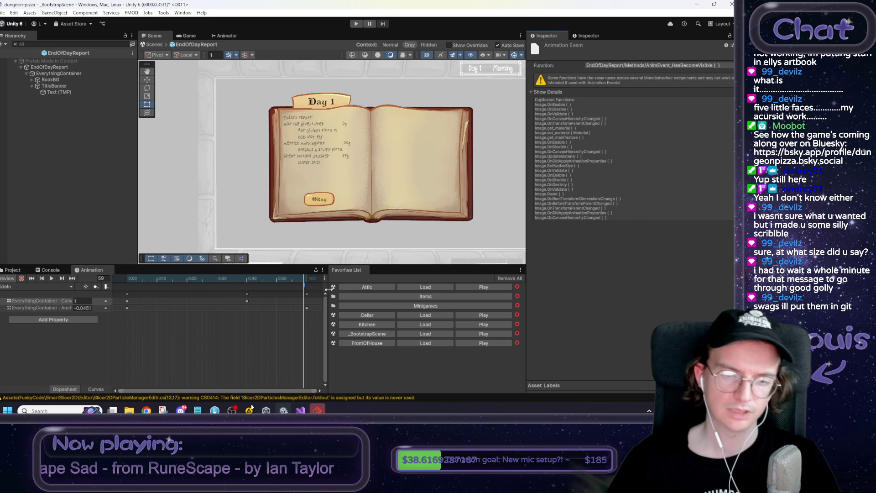
pyautogui.click(116, 219)
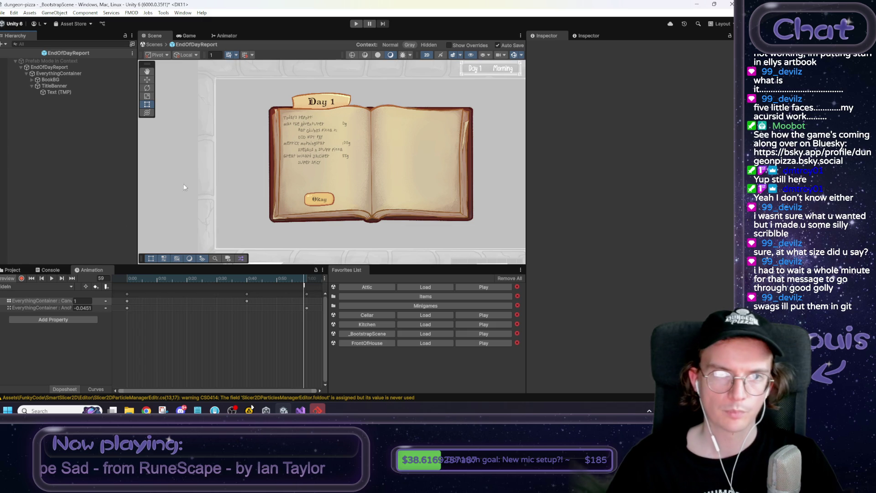
# Exit Prefab Mode to the _BootstrapScene and select the FPSCounter object.
pyautogui.click(154, 44)
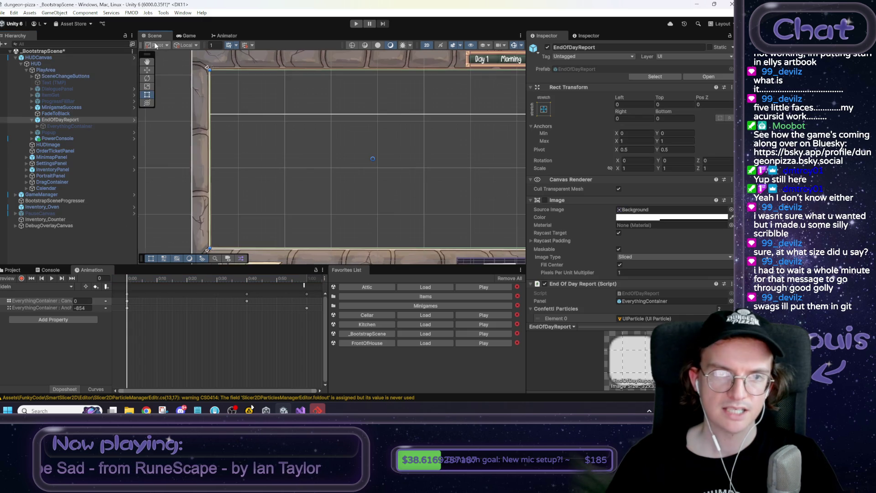
pyautogui.click(387, 152)
pyautogui.moveTo(391, 143)
pyautogui.mouseDown()
pyautogui.moveTo(314, 154)
pyautogui.moveTo(337, 147)
pyautogui.mouseUp()
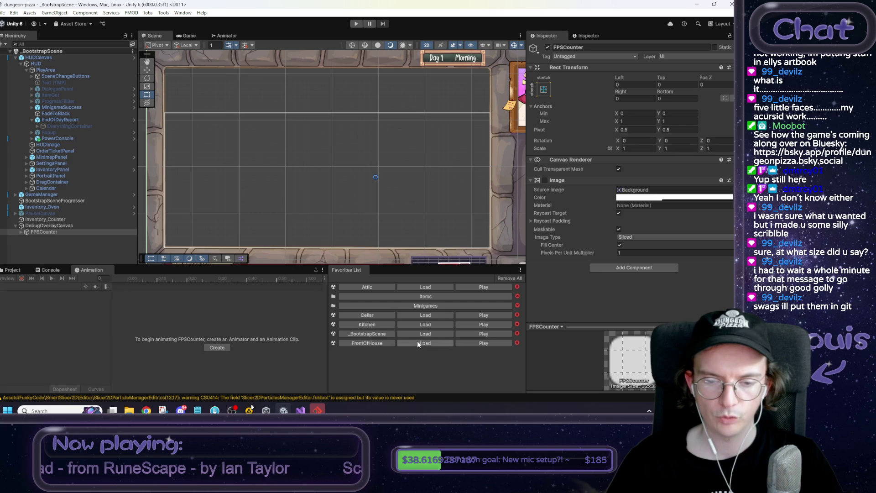
# Playtest the Attic: go to bed, dismiss the Day 1 report, then stop.
pyautogui.click(420, 287)
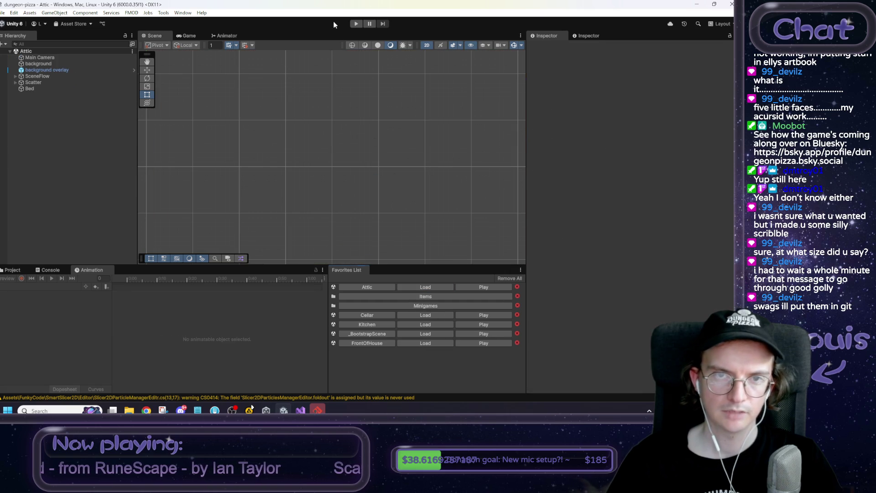
pyautogui.click(355, 24)
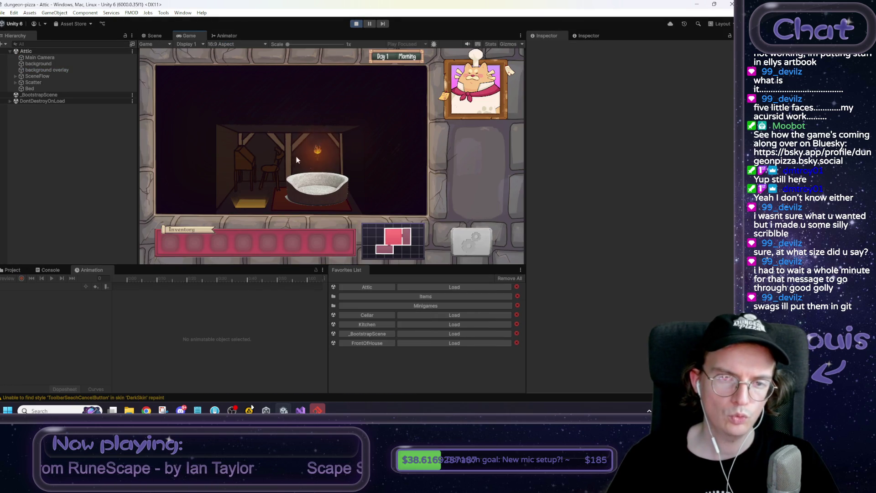
pyautogui.click(314, 183)
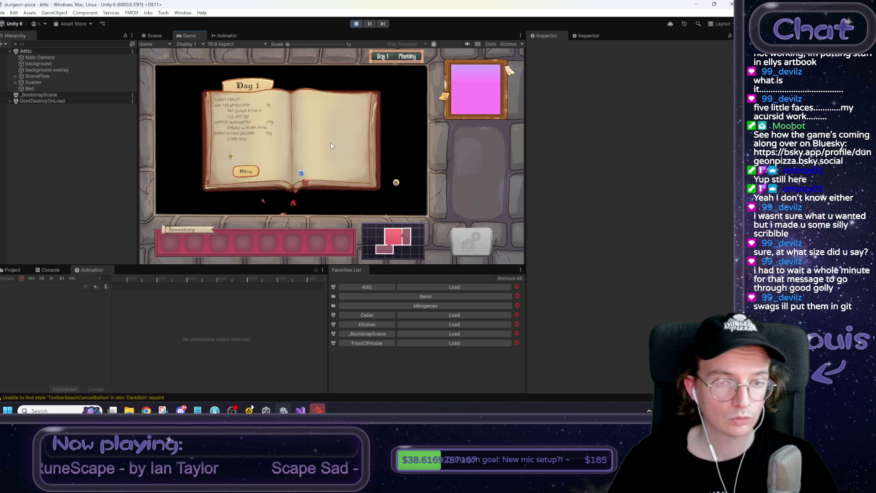
pyautogui.click(246, 172)
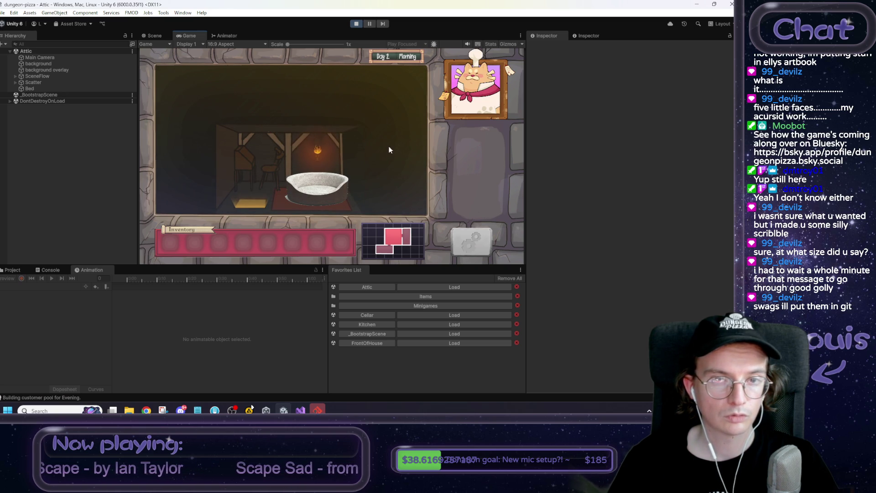
pyautogui.click(357, 23)
pyautogui.click(300, 411)
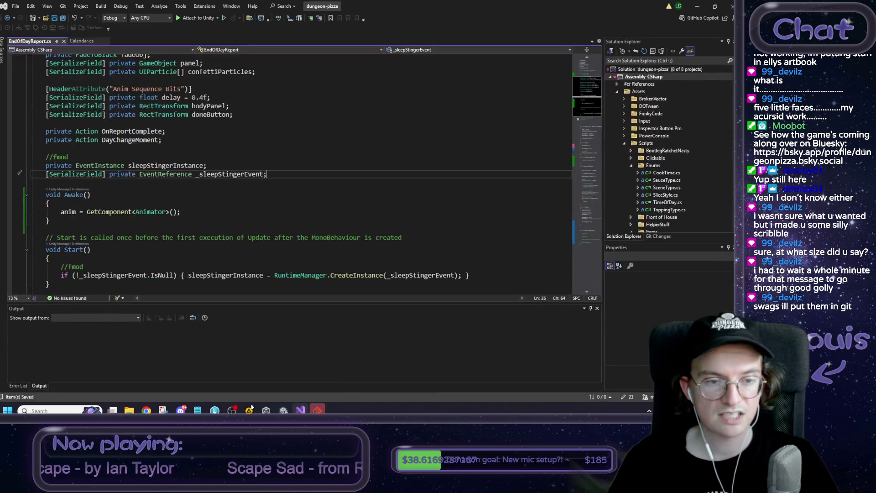
# Jump from Btn_Okay's ReturnToClear call to its definition in FadeToBlack.cs.
pyautogui.scroll(-15, 210, 179)
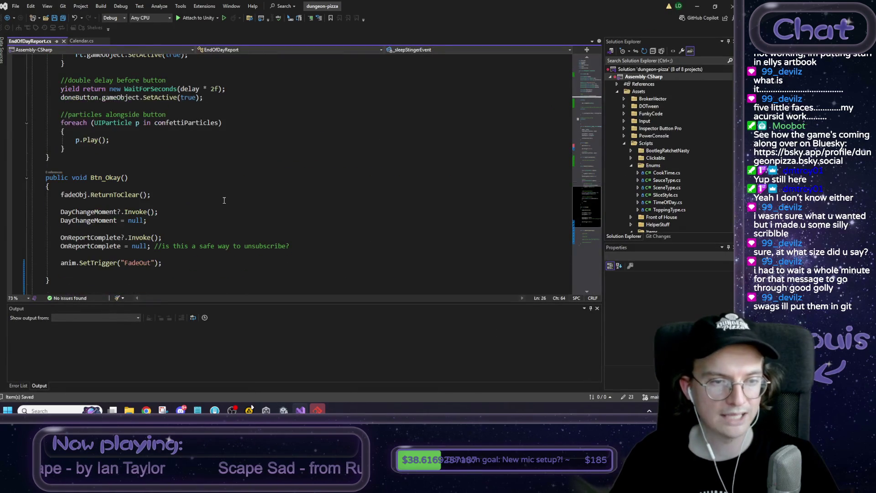
pyautogui.scroll(3, 201, 208)
pyautogui.click(197, 145)
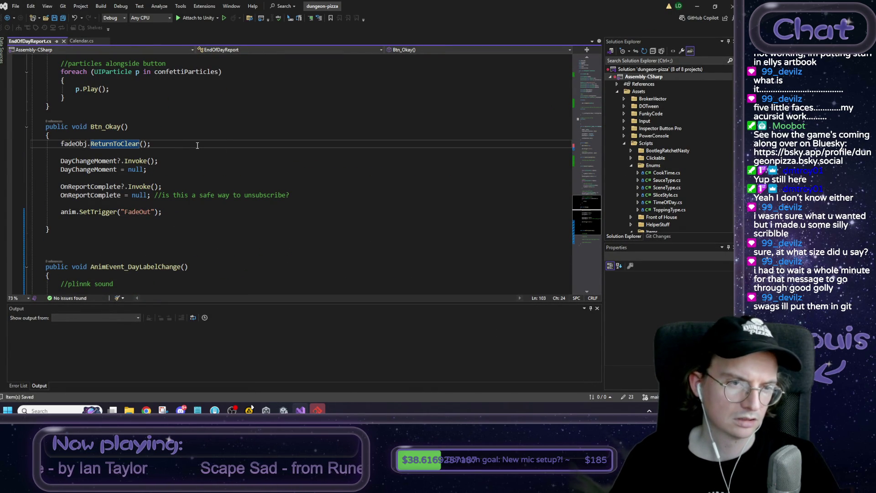
pyautogui.scroll(-1, 197, 145)
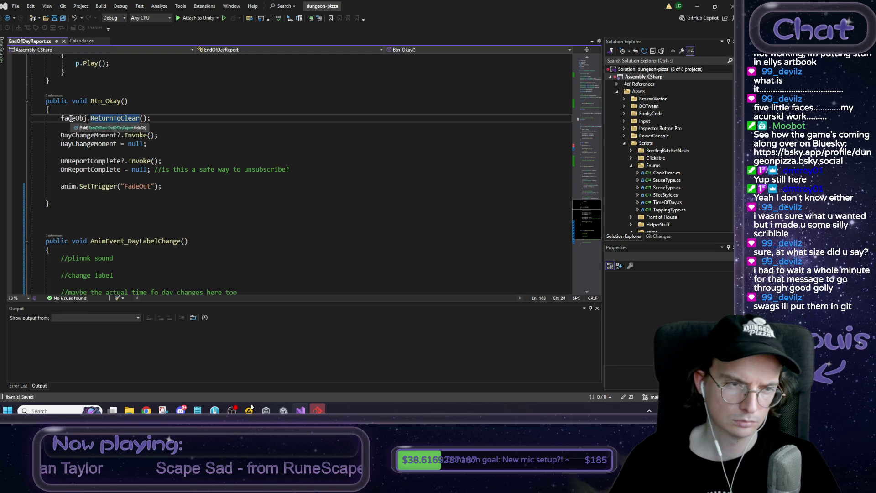
pyautogui.click(70, 117)
pyautogui.doubleClick(99, 119)
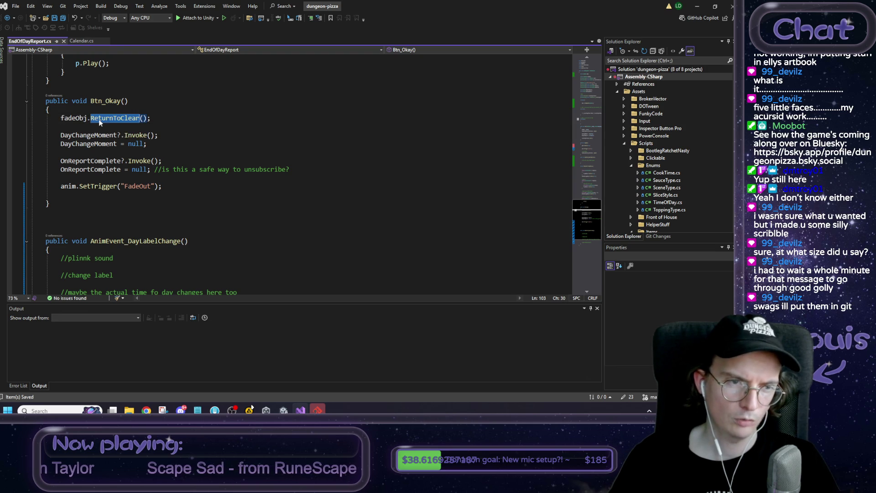
pyautogui.scroll(2, 171, 185)
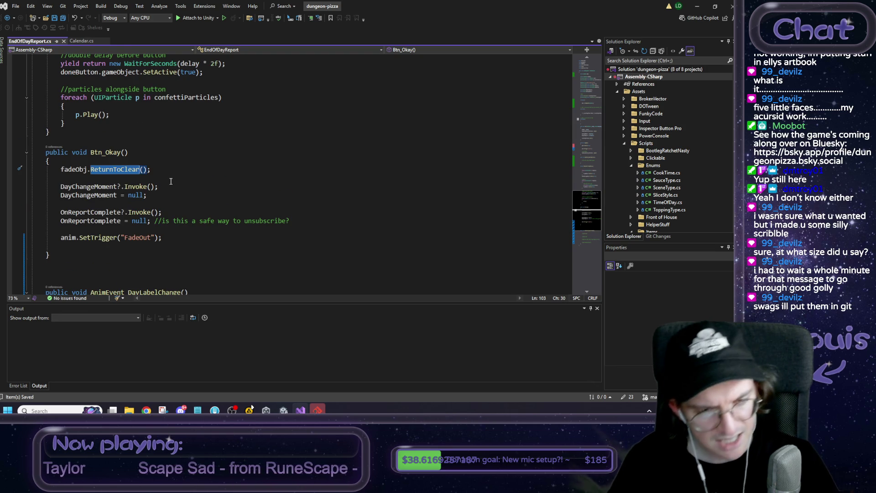
pyautogui.press('F12')
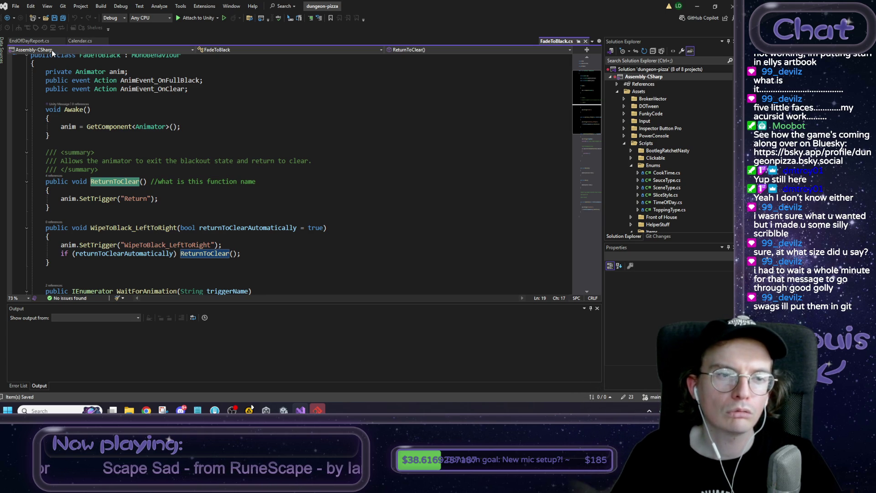
# Return to EndOfDayReport.cs and check the fadeObj.ReturnToClear line, then go back to Unity.
pyautogui.click(39, 41)
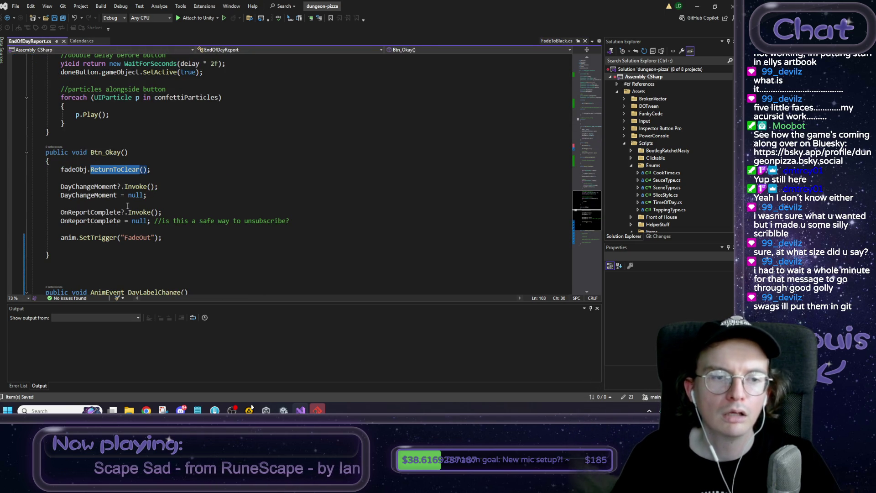
pyautogui.press('End')
pyautogui.hotkey('shift', 'Home')
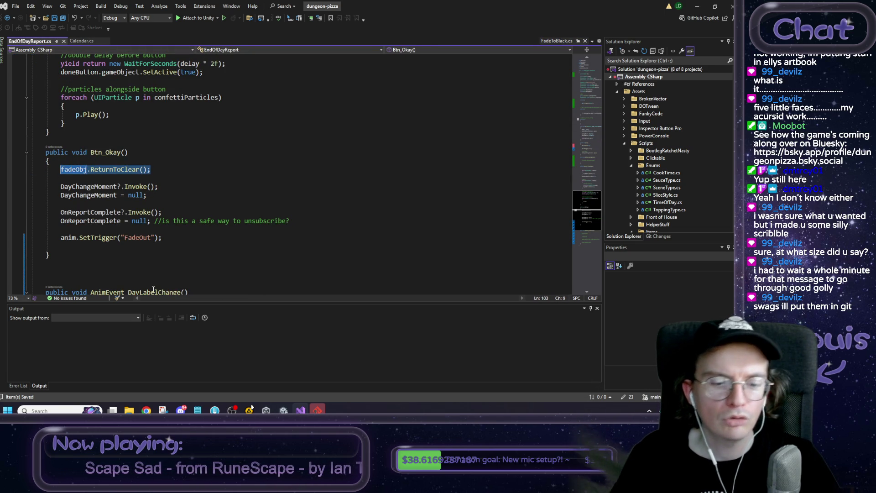
pyautogui.press('Left')
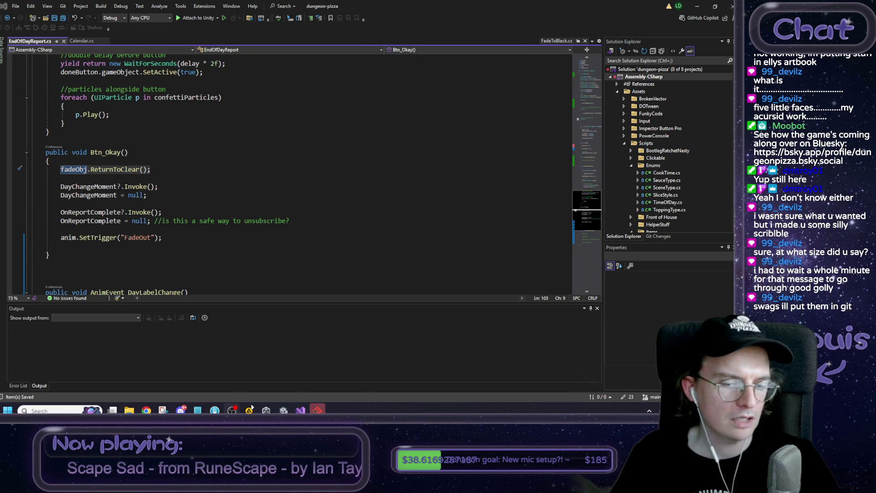
pyautogui.hotkey('alt', 'Tab')
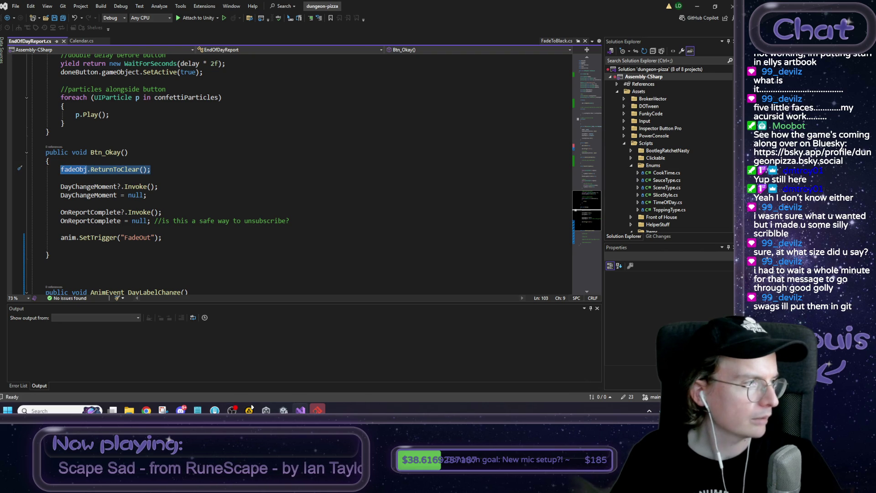
pyautogui.click(698, 6)
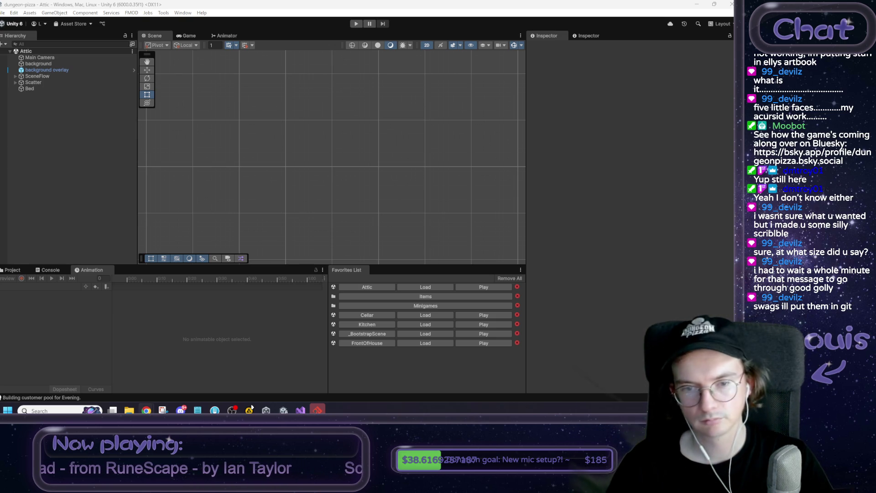
# Switch to the Mario Heardle browser window and turn the song volume up.
pyautogui.hotkey('alt', 'Tab')
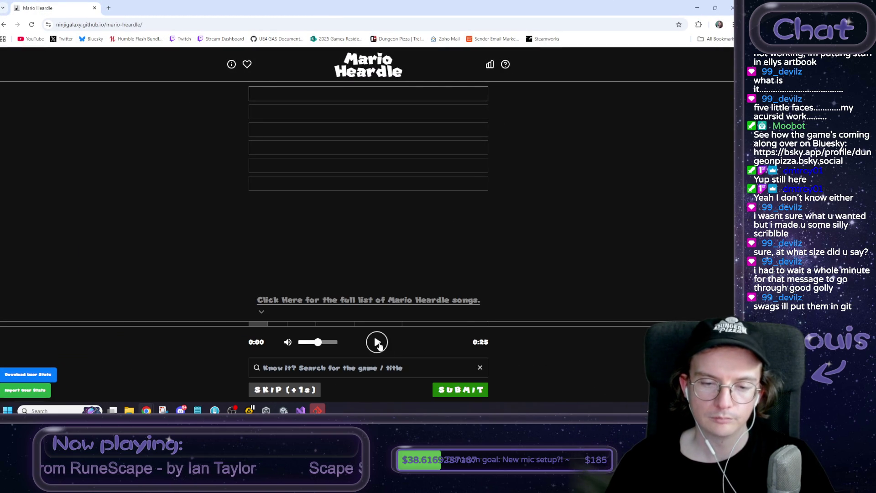
pyautogui.click(338, 342)
# Play the song clip with the volume lowered slightly.
pyautogui.click(377, 343)
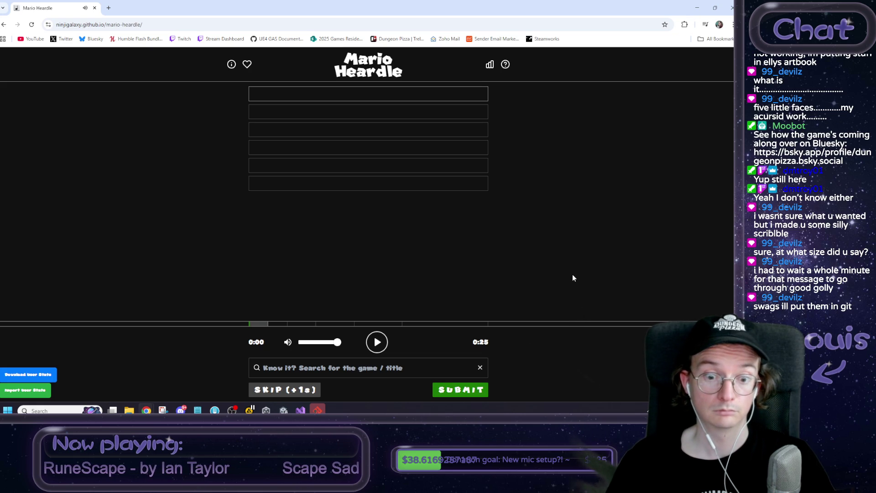
pyautogui.moveTo(340, 342); pyautogui.dragTo(335, 344)
pyautogui.click(376, 344)
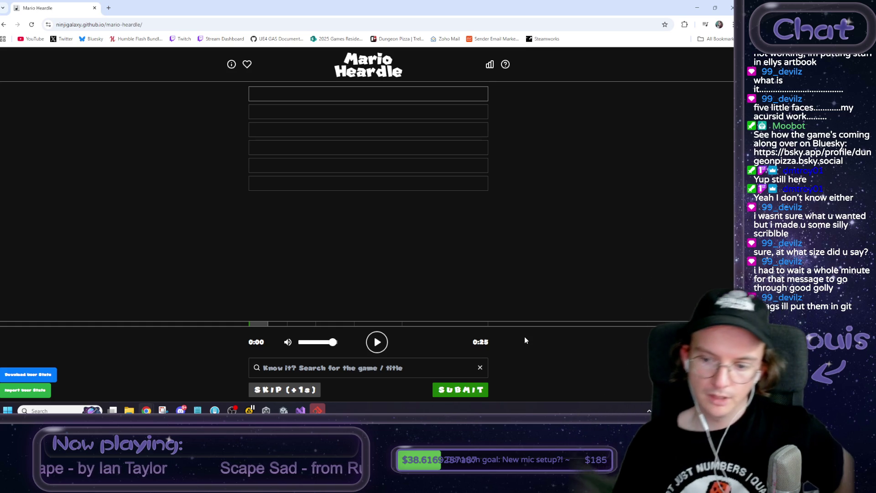
# Search 'land 2 6 golden' and submit Main Theme (Athletic) as the first guess.
pyautogui.click(368, 372)
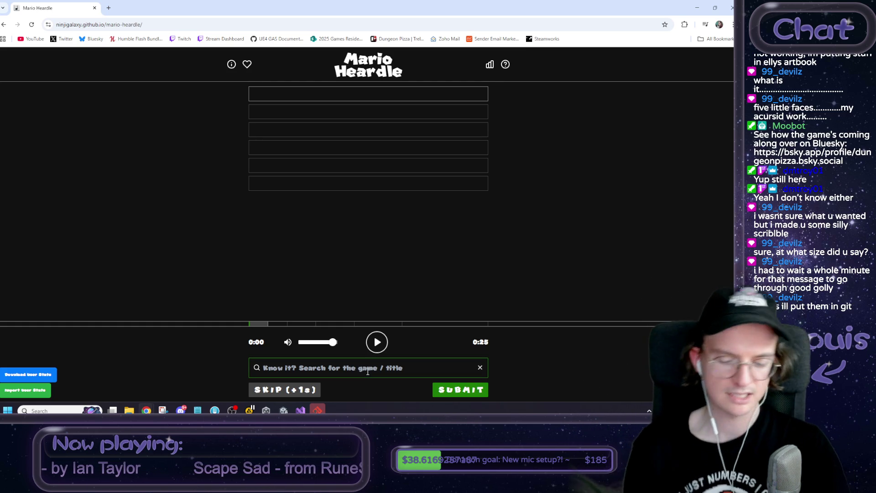
pyautogui.write('land')
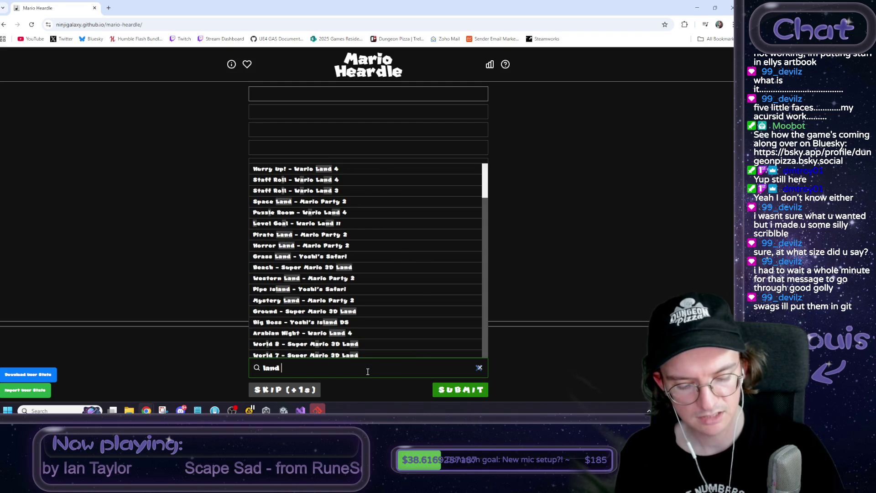
pyautogui.write(' 2')
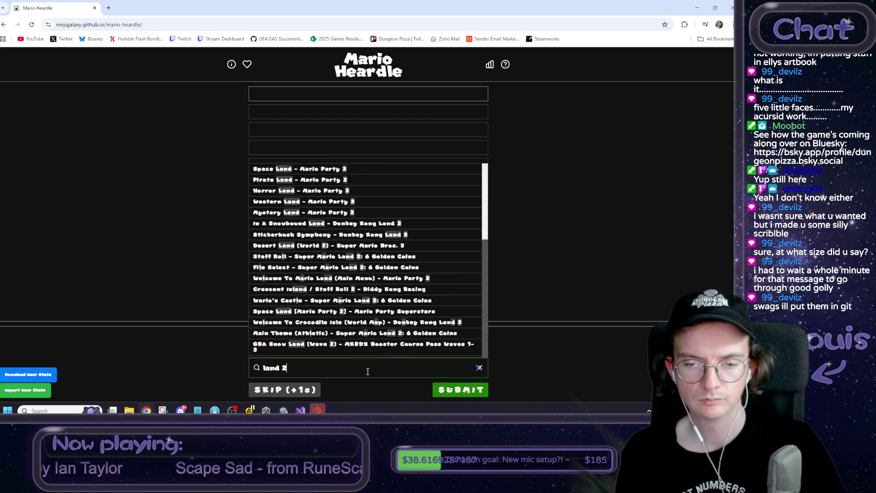
pyautogui.write(' 6')
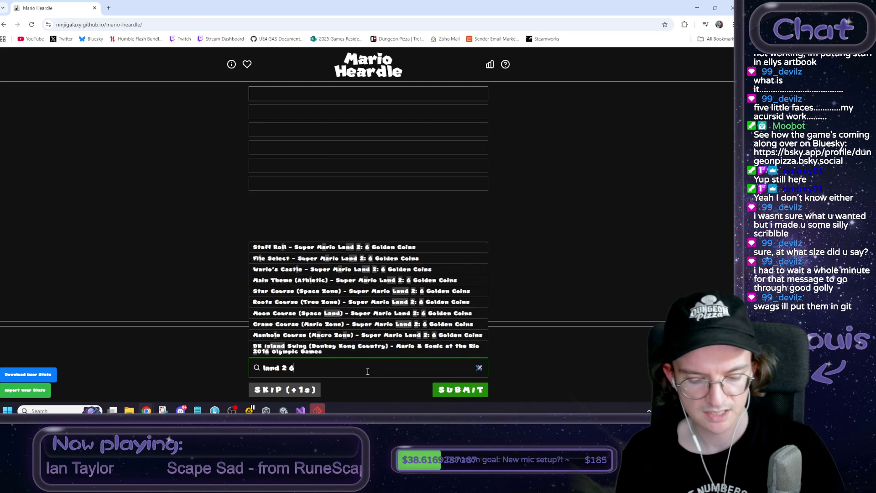
pyautogui.write(' golden')
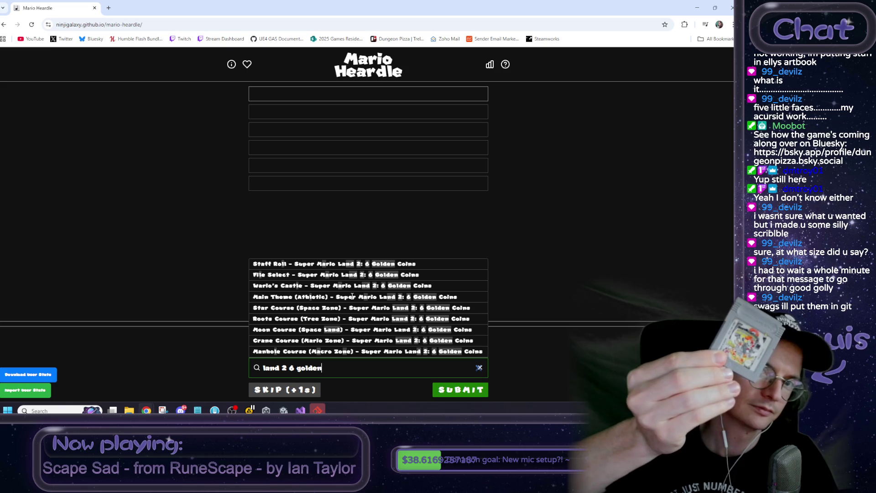
pyautogui.click(352, 297)
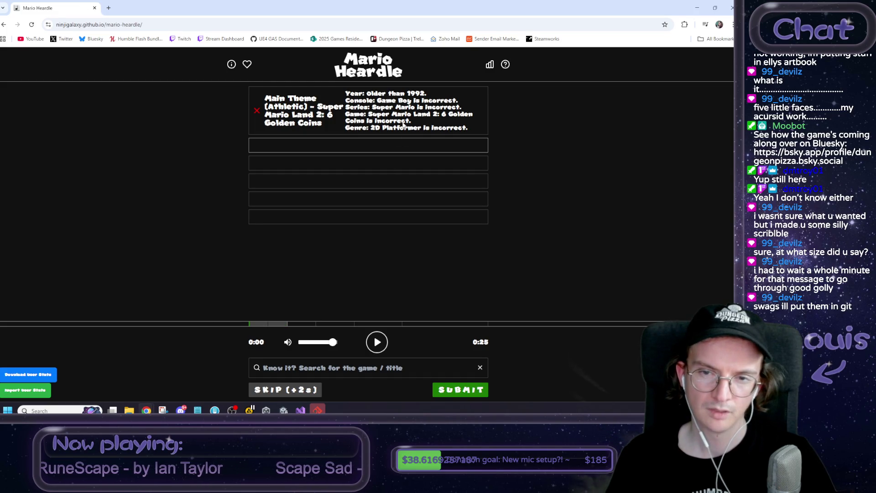
pyautogui.moveTo(386, 101); pyautogui.dragTo(416, 100)
# Search 'picross' and submit Star Picross - Mario's Picross as the second guess.
pyautogui.click(416, 100)
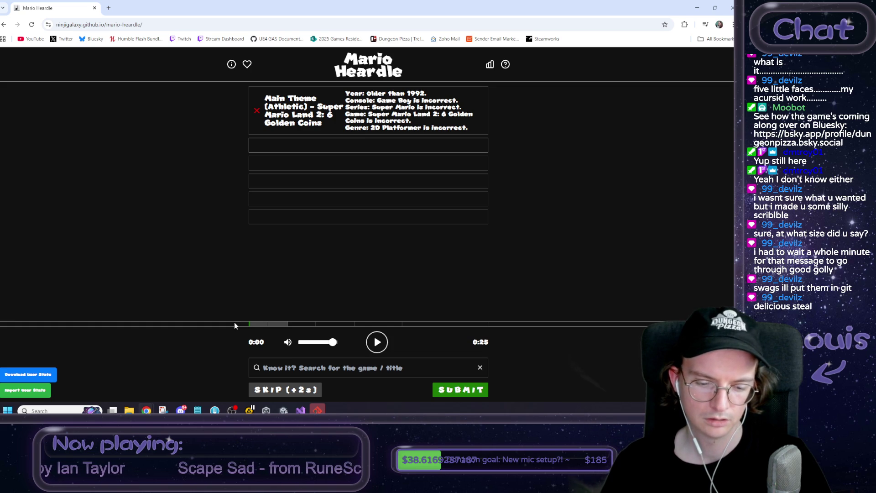
pyautogui.click(283, 367)
pyautogui.write('pi')
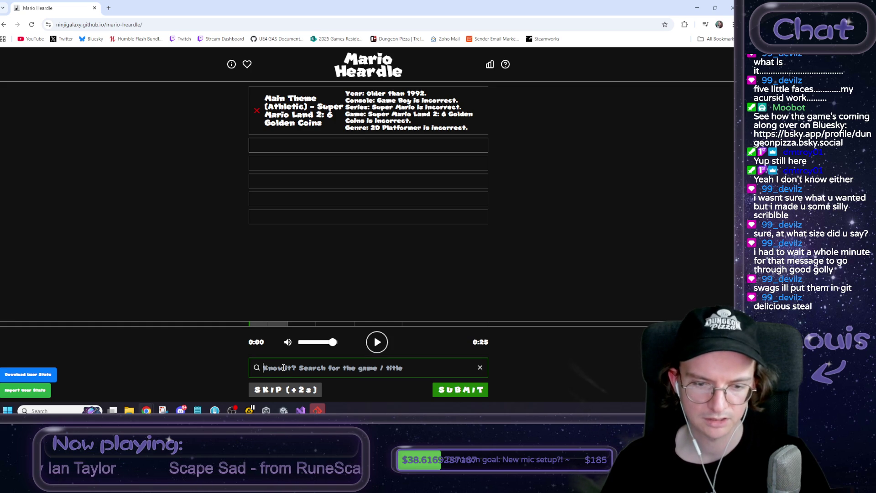
pyautogui.write('cross')
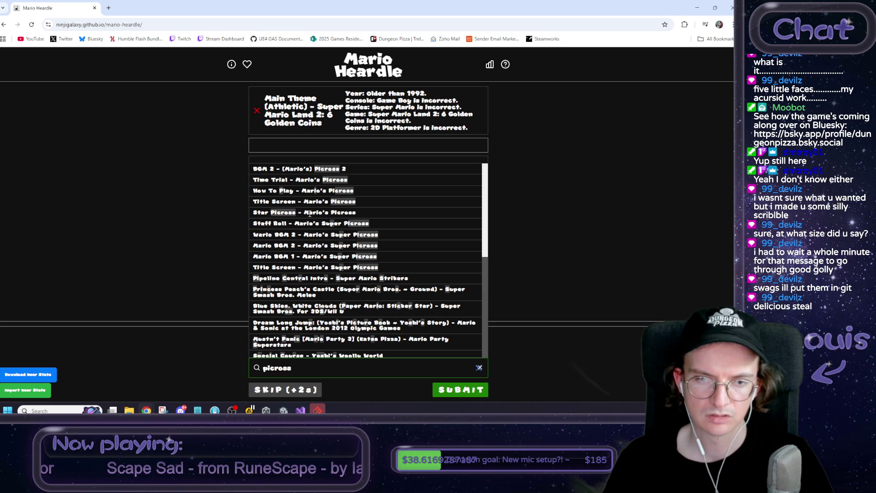
pyautogui.click(310, 214)
pyautogui.click(461, 393)
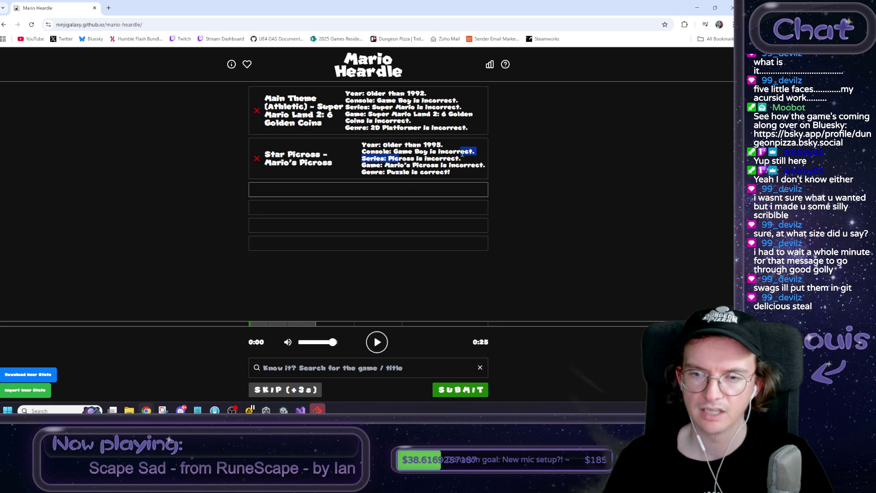
# Highlight the 'Older than 1995' and 'Puzzle is correct' hints, then replay the clip.
pyautogui.moveTo(444, 145); pyautogui.dragTo(362, 142)
pyautogui.click(588, 166)
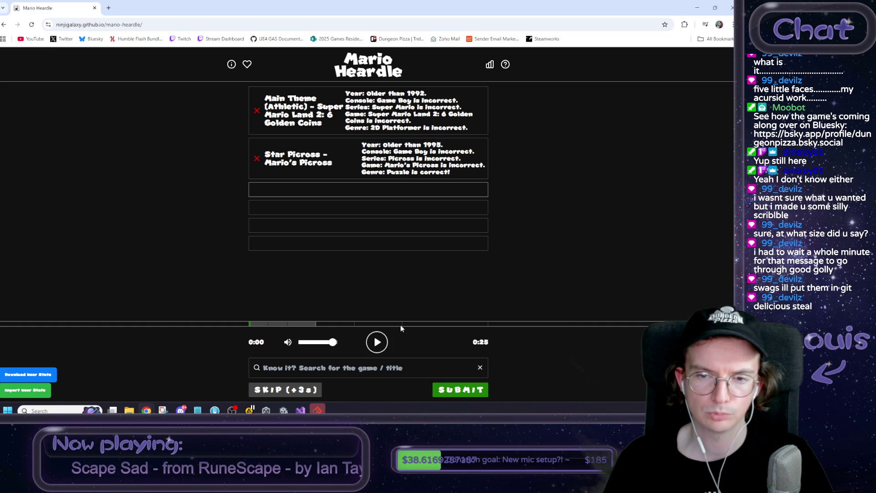
pyautogui.moveTo(450, 171); pyautogui.dragTo(386, 171)
pyautogui.click(383, 219)
pyautogui.click(377, 342)
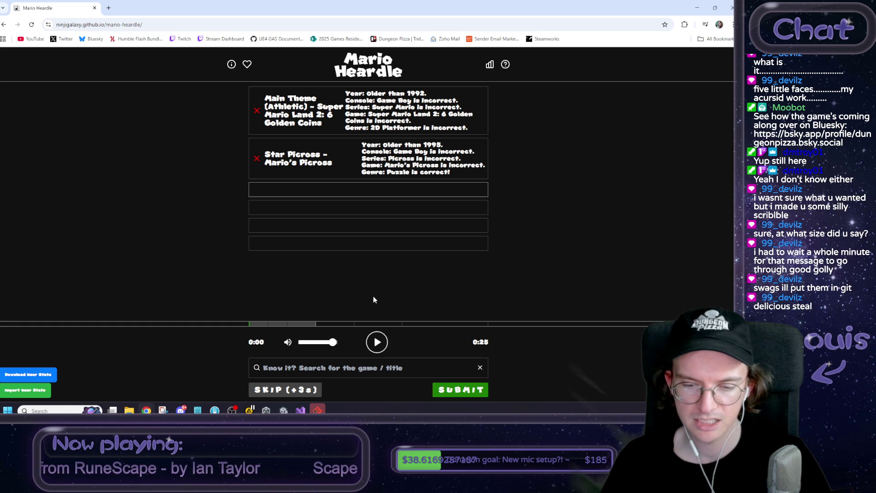
pyautogui.click(322, 370)
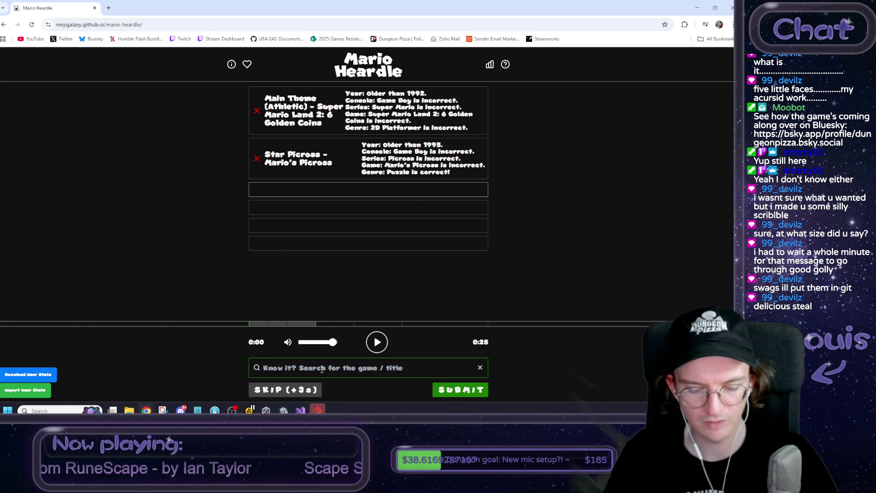
# Submit Music Type C - Yoshi's Cookie (NES) from a 'yoshi's cook' search and review its hints.
pyautogui.write("yoshi's cook")
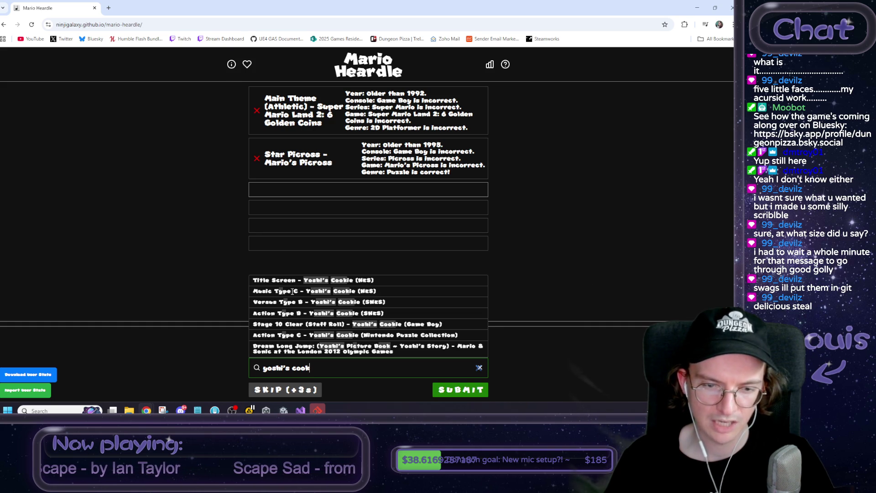
pyautogui.click(293, 292)
pyautogui.click(465, 392)
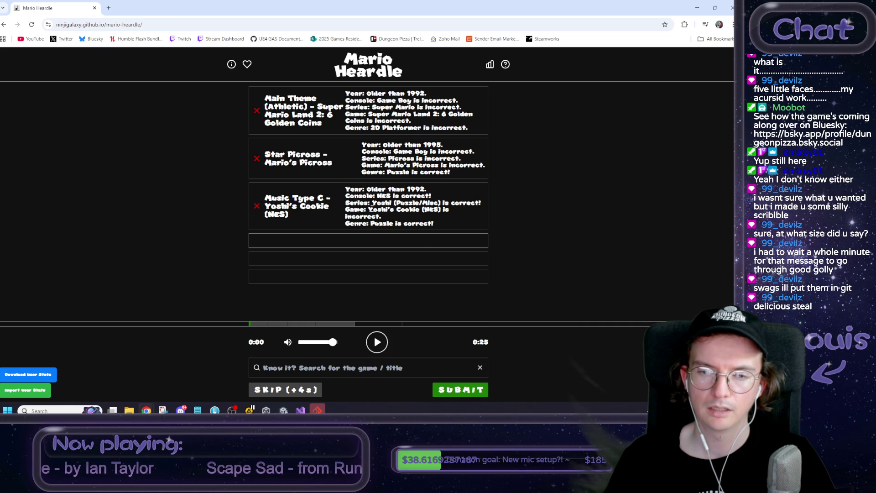
pyautogui.click(377, 343)
pyautogui.moveTo(378, 202); pyautogui.dragTo(435, 198)
pyautogui.click(430, 196)
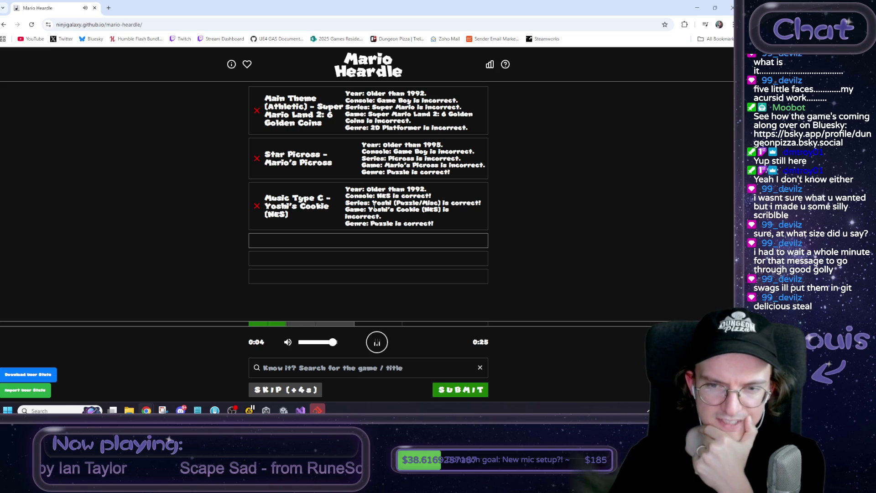
pyautogui.moveTo(372, 203); pyautogui.dragTo(480, 204)
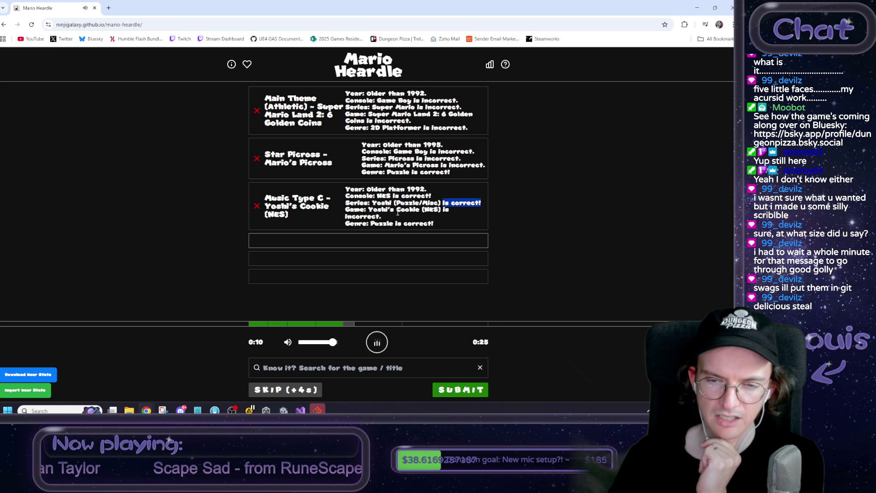
pyautogui.moveTo(370, 209)
pyautogui.mouseDown()
pyautogui.moveTo(417, 210)
pyautogui.moveTo(408, 220)
pyautogui.mouseUp()
pyautogui.click(407, 219)
# Search 'yoshi' and submit Title Screen - Yoshi (NES) as the fourth guess.
pyautogui.click(334, 365)
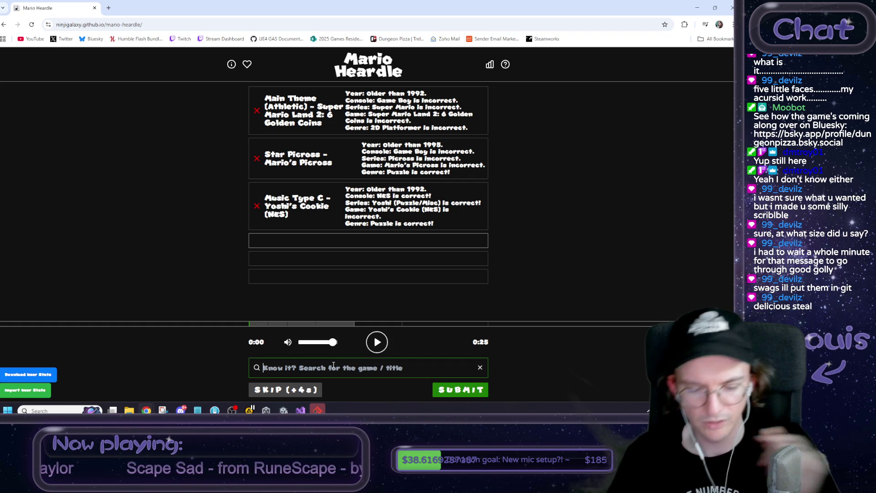
pyautogui.write('yop')
pyautogui.press('BackSpace')
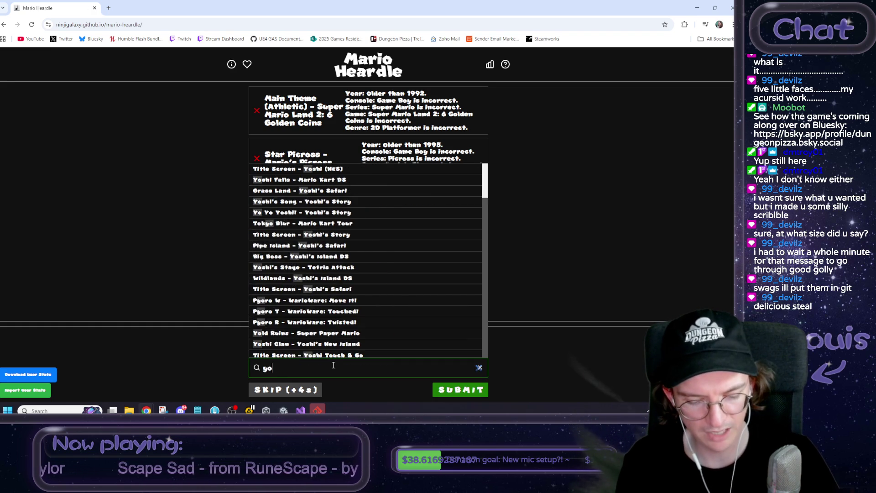
pyautogui.write('shi')
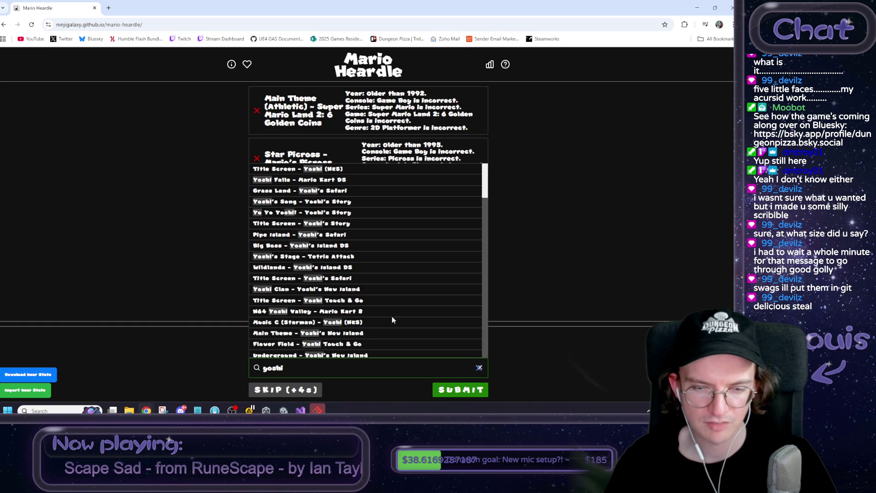
pyautogui.scroll(-2, 399, 309)
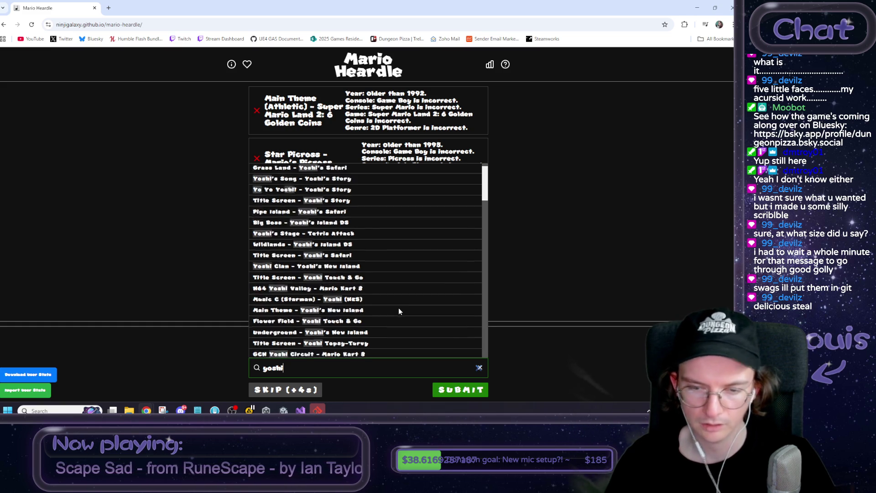
pyautogui.scroll(-8, 399, 311)
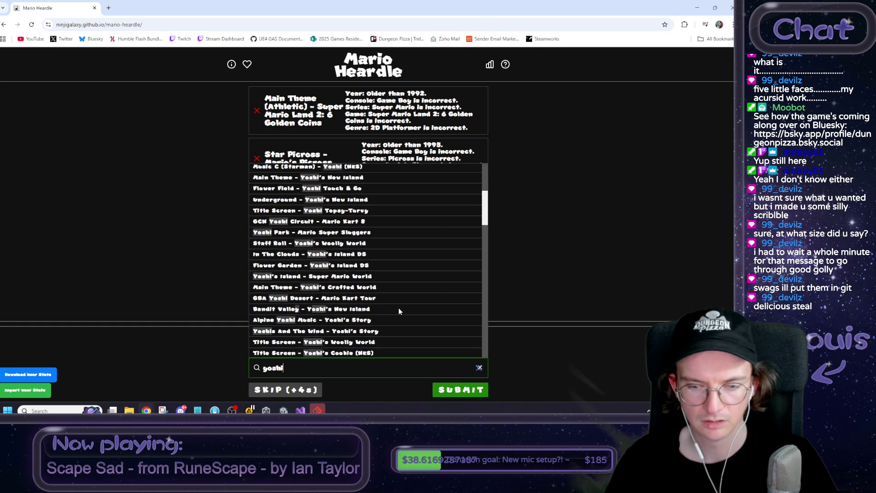
pyautogui.scroll(-4, 399, 311)
pyautogui.scroll(-2, 401, 311)
pyautogui.scroll(10, 397, 311)
pyautogui.scroll(4, 396, 312)
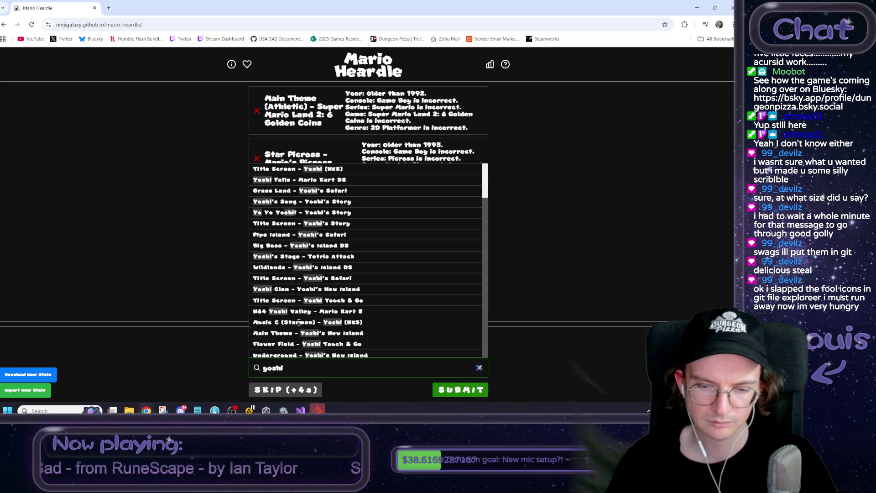
pyautogui.press('Return')
pyautogui.click(460, 395)
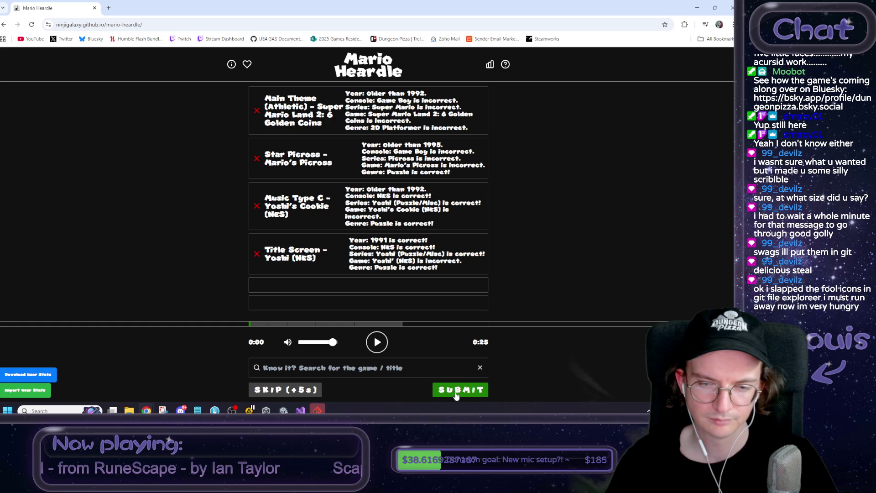
pyautogui.click(379, 344)
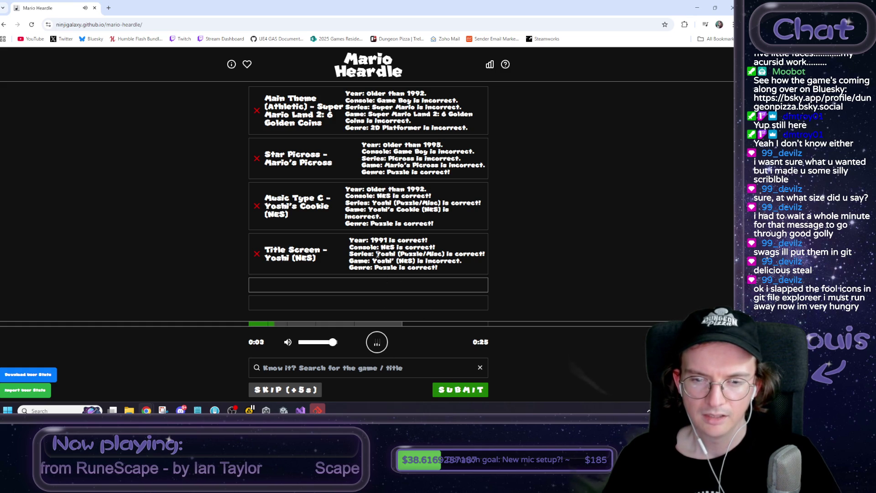
pyautogui.moveTo(372, 261)
pyautogui.mouseDown()
pyautogui.moveTo(425, 268)
pyautogui.moveTo(458, 261)
pyautogui.mouseUp()
pyautogui.click(458, 261)
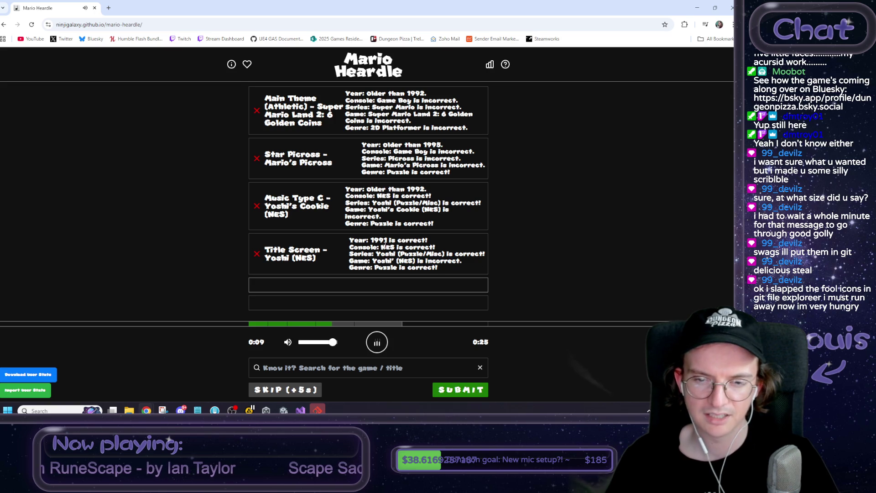
pyautogui.moveTo(371, 241); pyautogui.dragTo(428, 243)
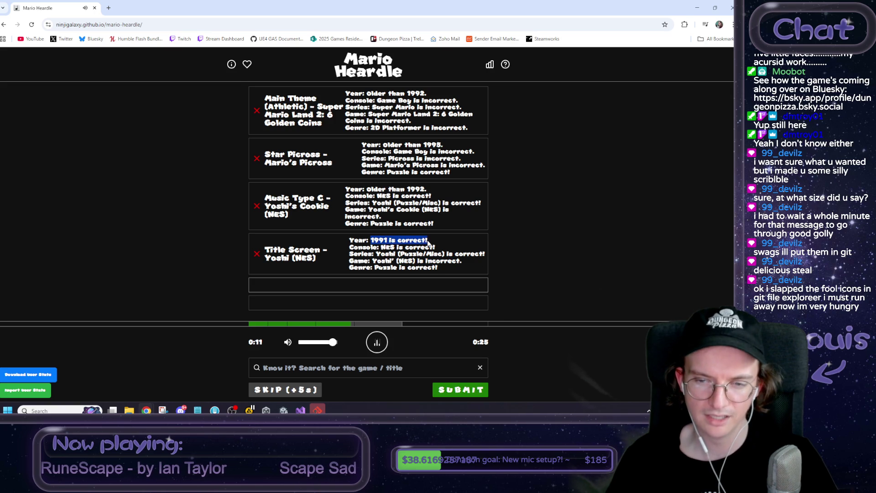
pyautogui.click(534, 261)
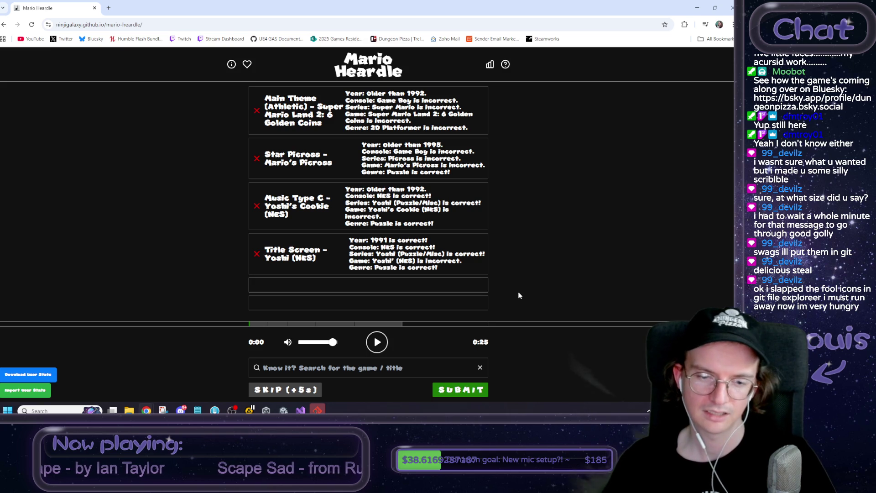
pyautogui.click(339, 368)
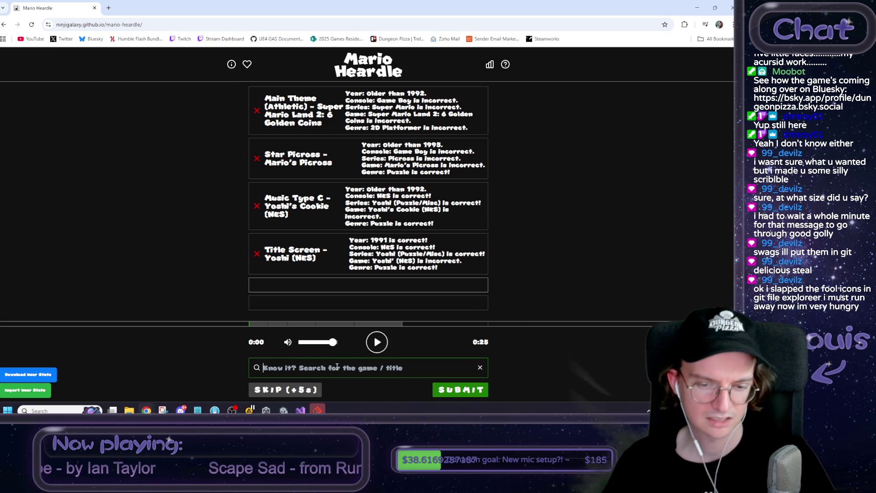
# Trim the search from 'yoshi nes' to 'yoshi' and submit Title Screen - Yoshi (NES).
pyautogui.write('yoshi nes')
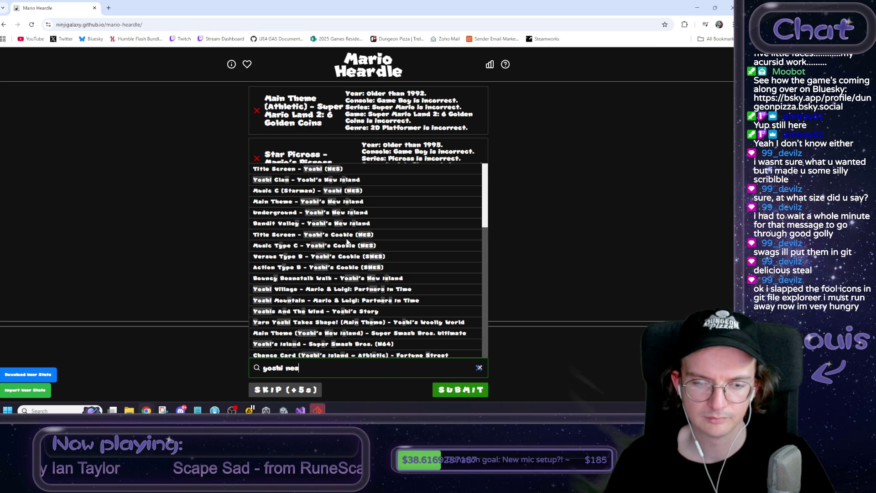
pyautogui.scroll(-1, 347, 242)
pyautogui.scroll(-3, 340, 292)
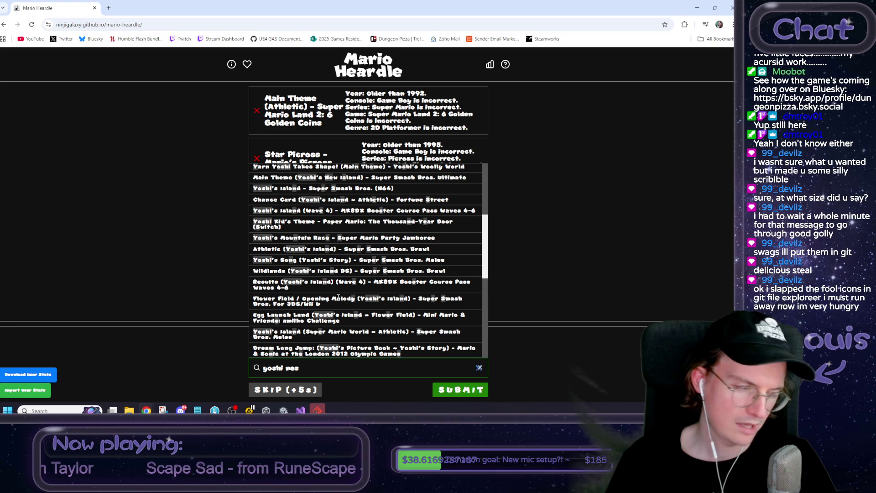
pyautogui.scroll(-10, 339, 297)
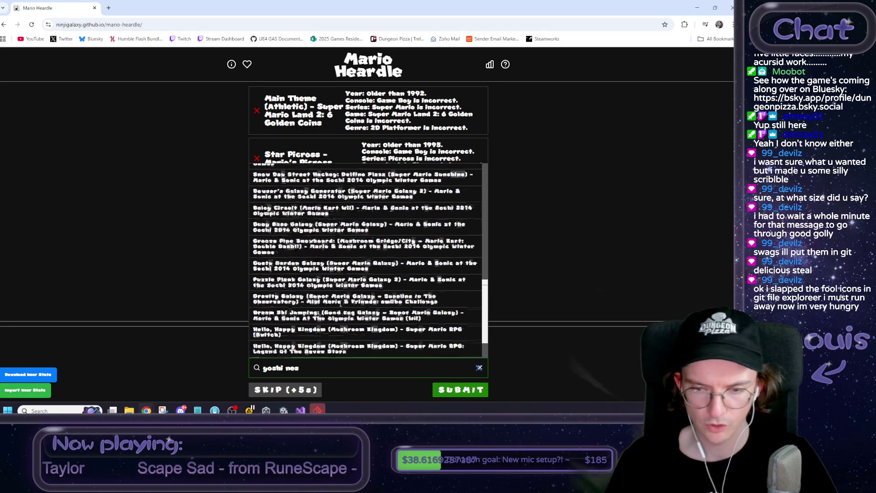
pyautogui.doubleClick(291, 367)
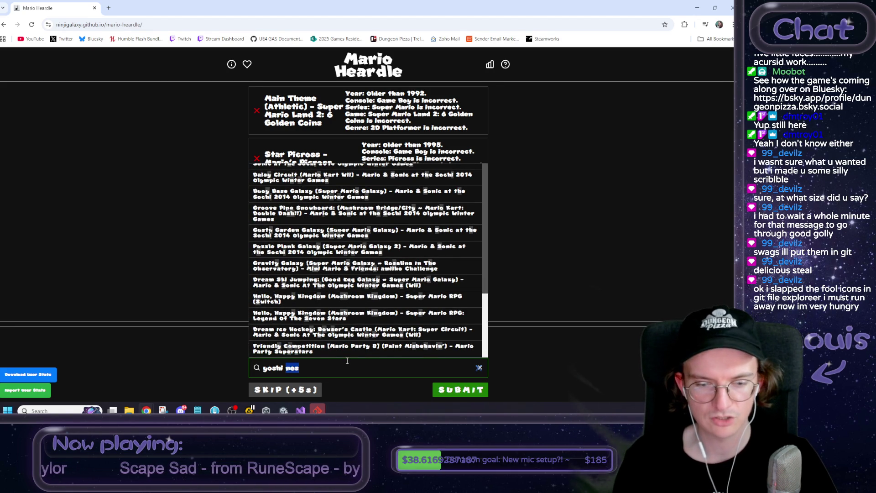
pyautogui.press('BackSpace')
pyautogui.press('BackSpace')
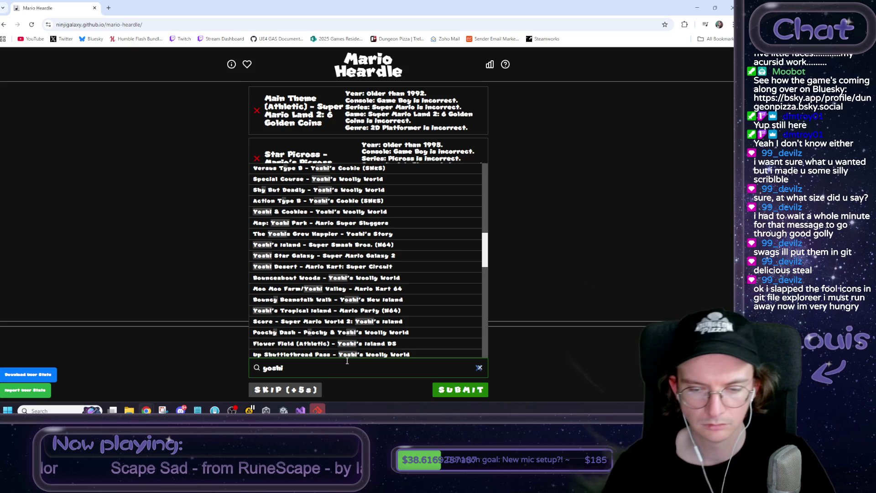
pyautogui.scroll(10, 455, 308)
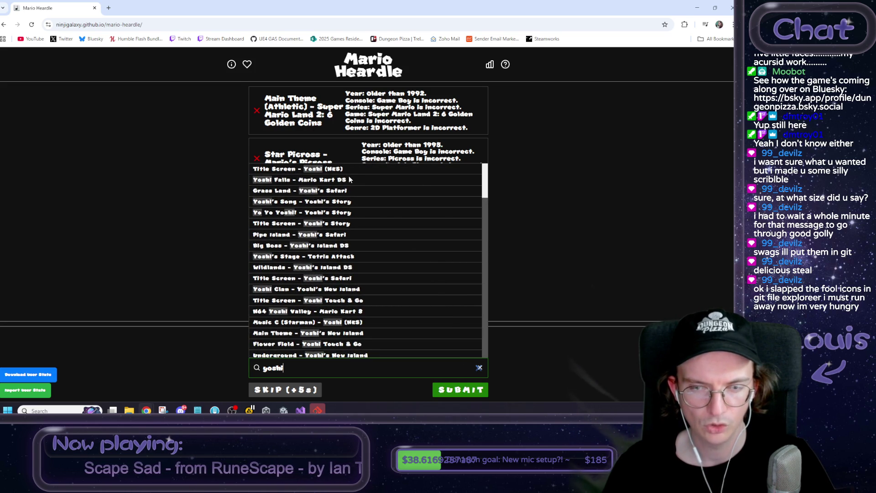
pyautogui.press('Return')
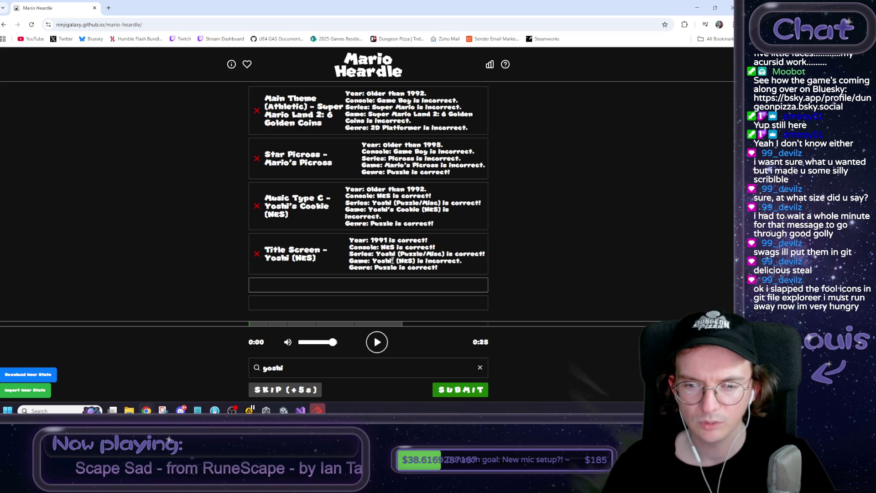
# Find Music C (Starman) - Yoshi (NES) in the suggestions and submit it as the answer.
pyautogui.click(289, 371)
pyautogui.press('Down')
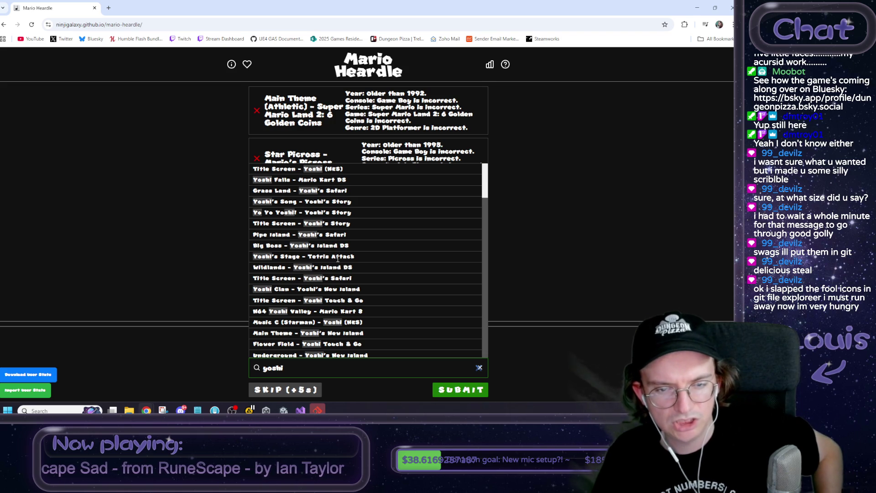
pyautogui.scroll(-1, 338, 259)
pyautogui.scroll(-2, 338, 258)
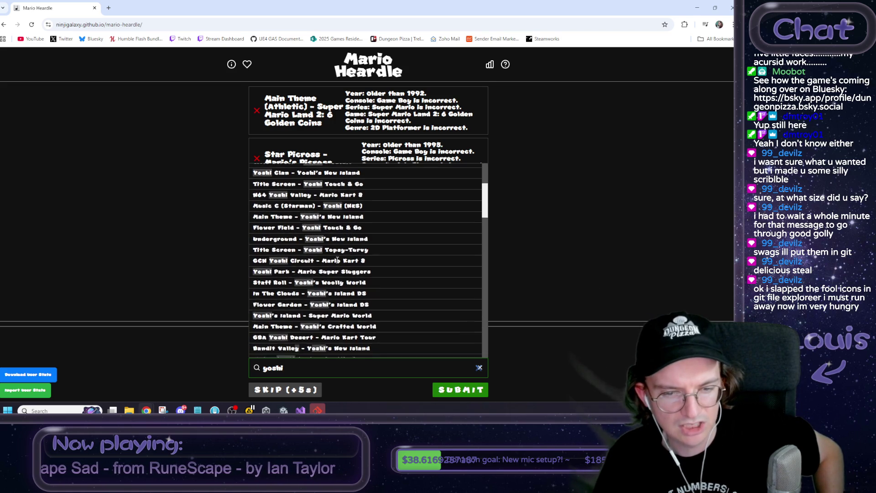
pyautogui.scroll(-1, 337, 260)
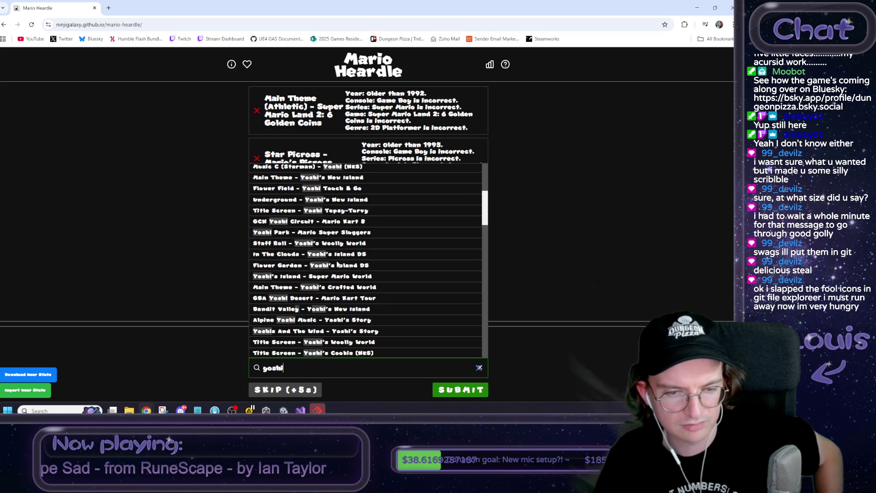
pyautogui.scroll(-1, 337, 263)
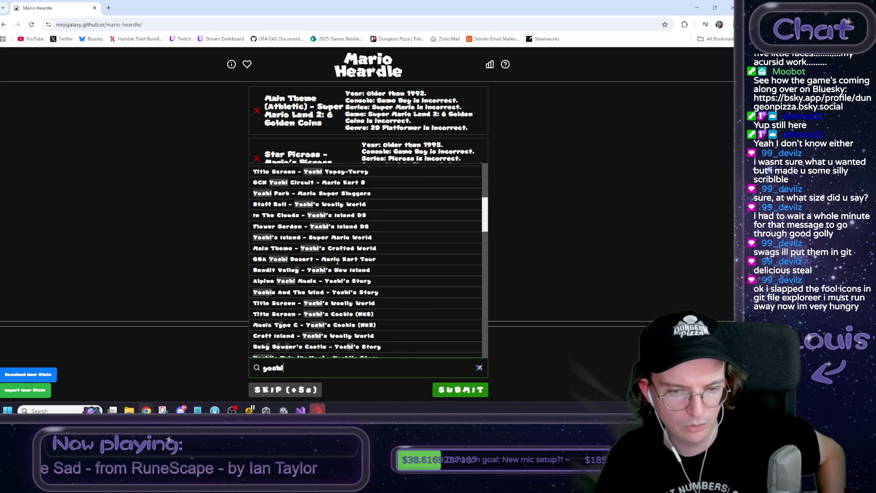
pyautogui.scroll(-1, 336, 266)
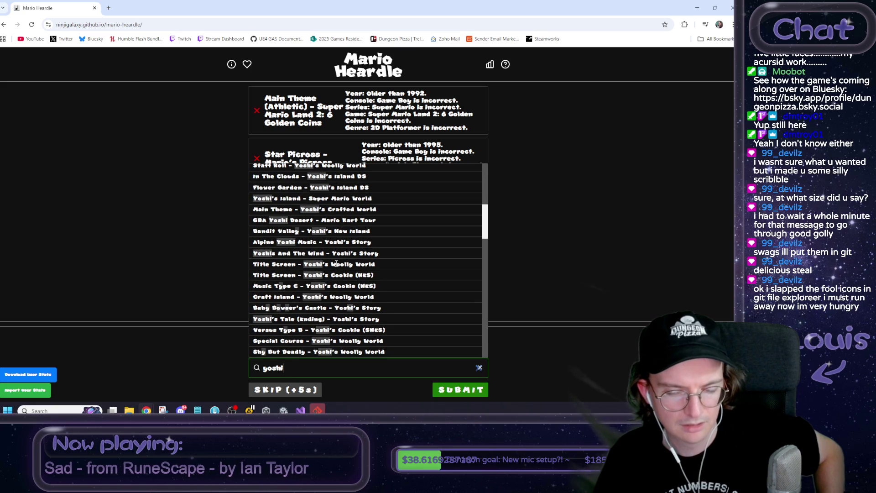
pyautogui.scroll(-2, 336, 263)
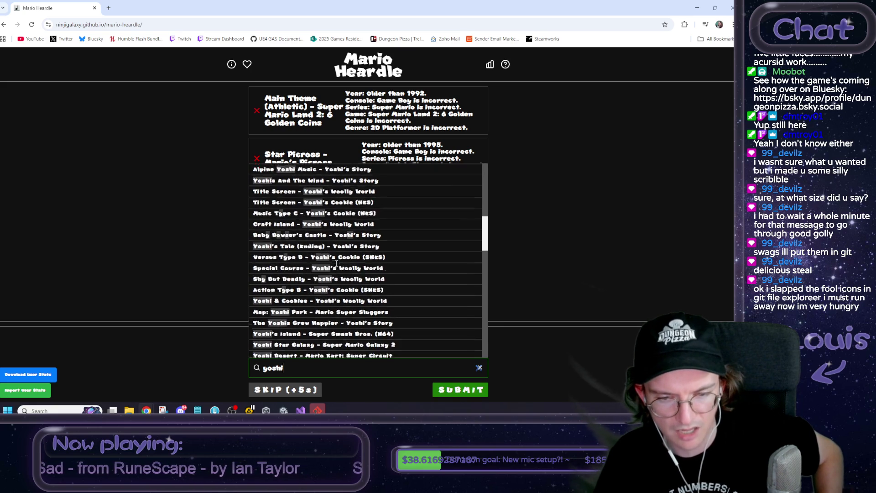
pyautogui.scroll(-2, 336, 263)
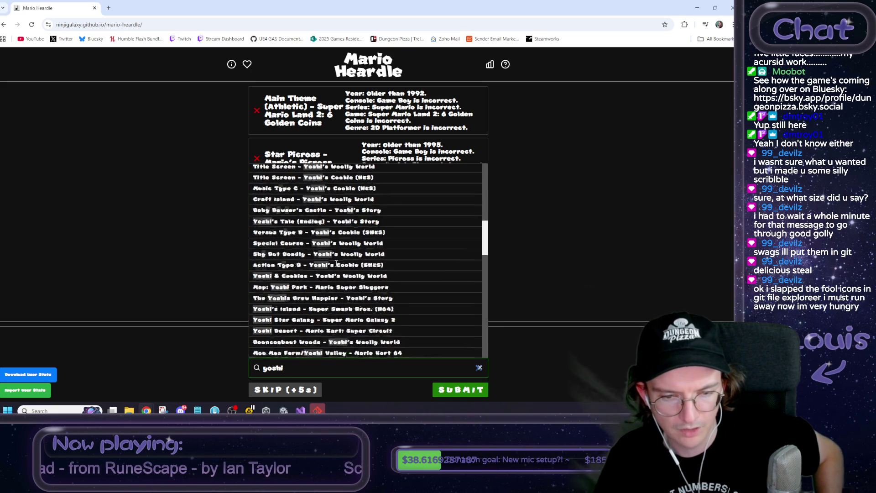
pyautogui.scroll(-2, 336, 263)
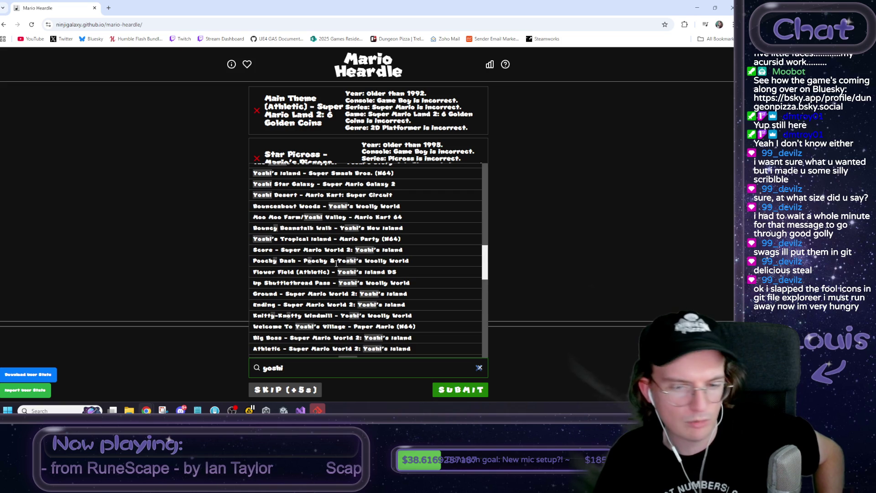
pyautogui.scroll(-2, 336, 264)
pyautogui.scroll(-1, 336, 263)
pyautogui.scroll(-1, 337, 263)
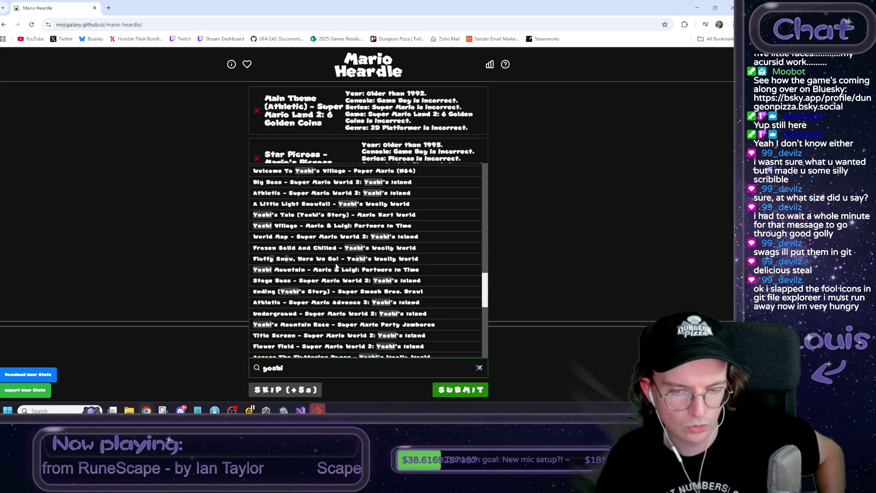
pyautogui.scroll(10, 333, 263)
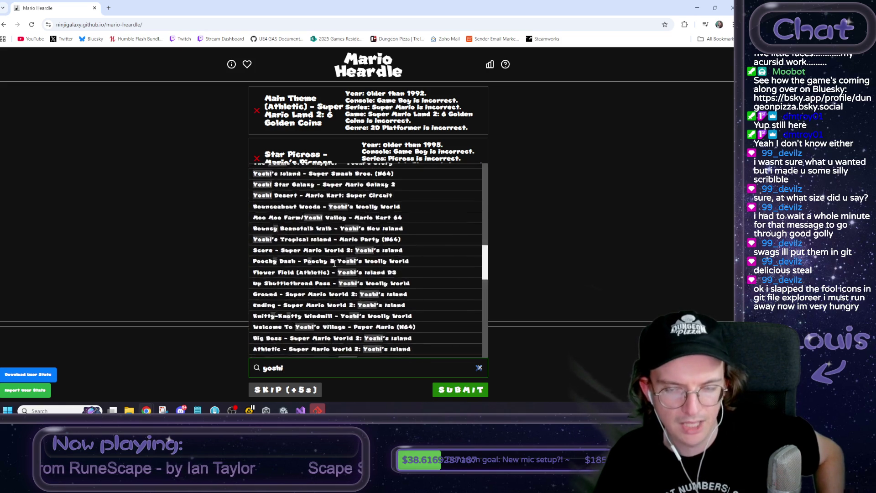
pyautogui.scroll(2, 331, 262)
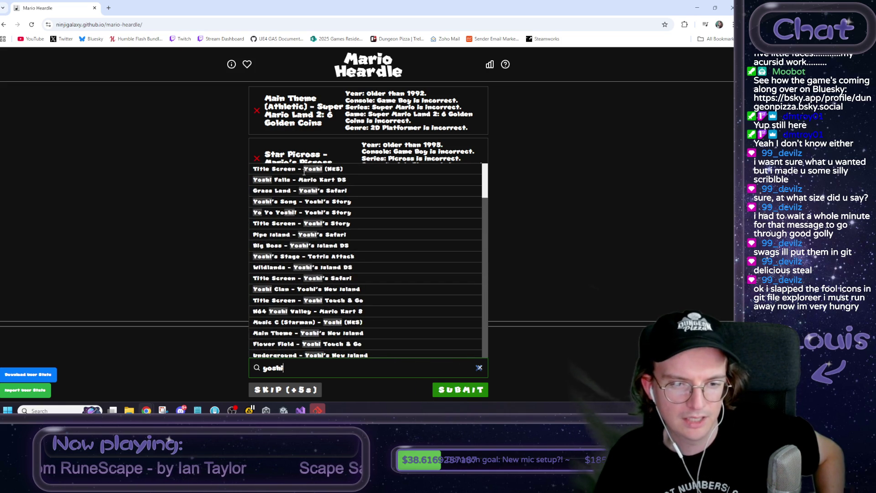
pyautogui.click(289, 322)
pyautogui.click(459, 390)
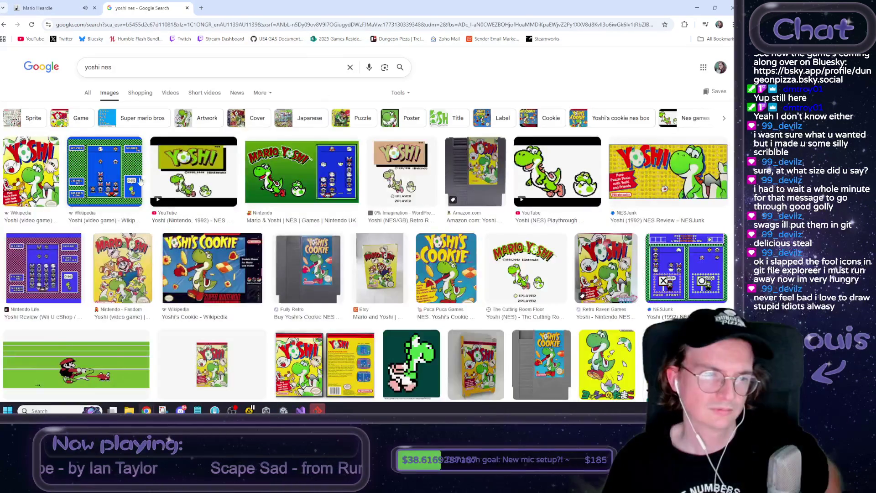
# Open the Nintendo Life Yoshi review screenshot by itself in a new tab.
pyautogui.click(137, 181)
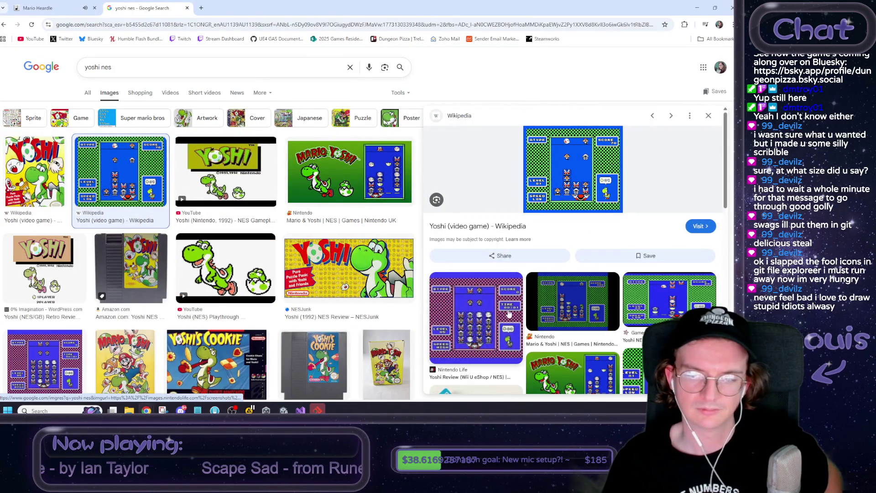
pyautogui.click(510, 314)
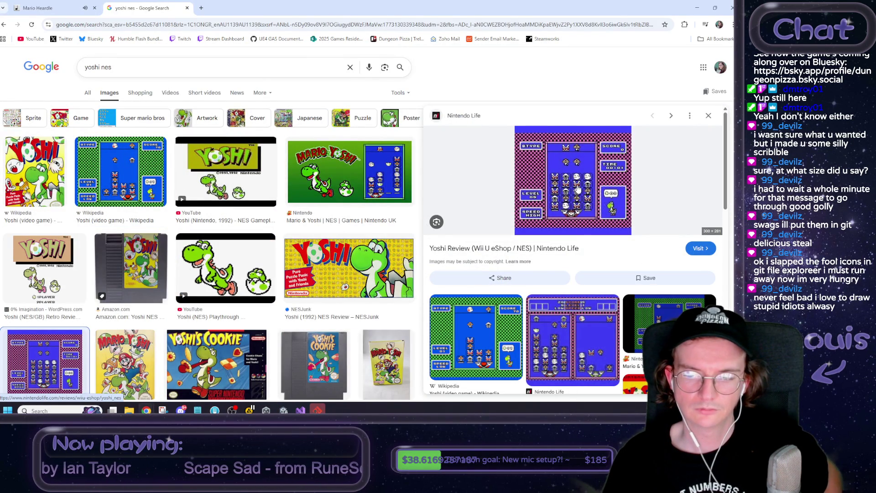
pyautogui.rightClick(578, 189)
pyautogui.click(633, 295)
pyautogui.hotkey('ctrl', 'Tab')
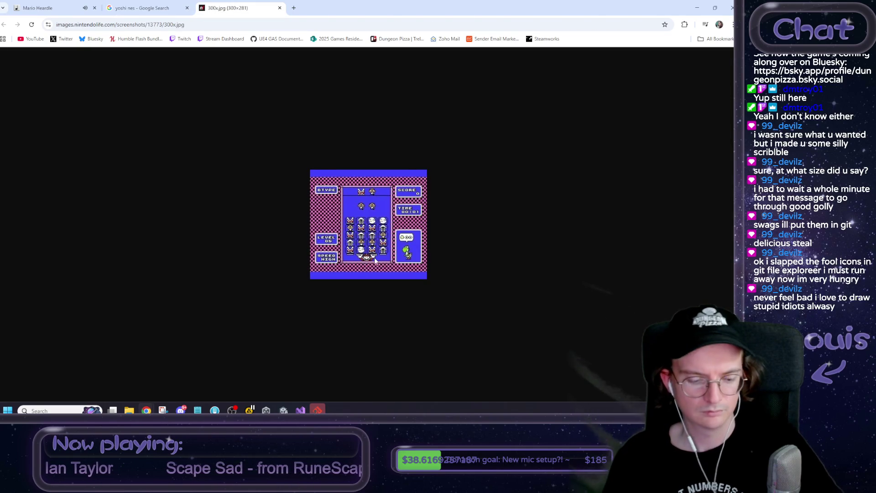
# Zoom into the Yoshi screenshot, then close the screenshot tab and the 'yoshi nes' image search tab.
pyautogui.scroll(6, 376, 260)
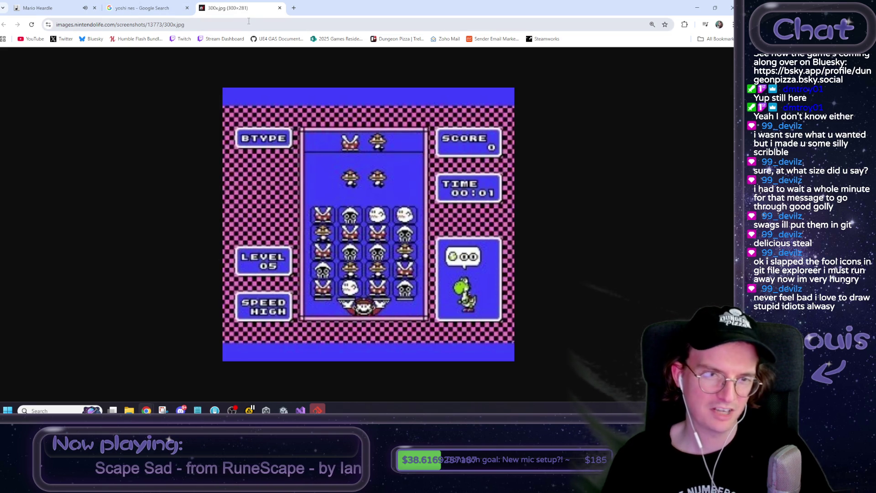
pyautogui.middleClick(234, 11)
pyautogui.middleClick(137, 4)
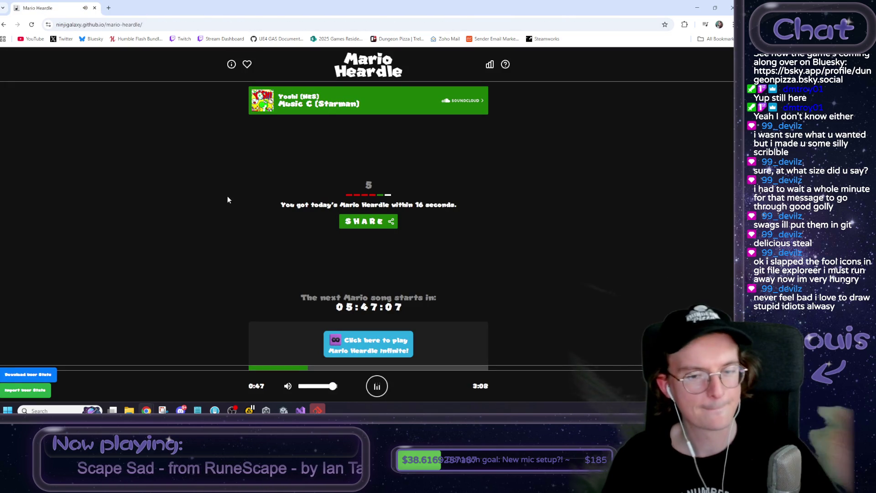
# Close the last Mario Heardle tab to return to the Unity editor.
pyautogui.middleClick(60, 14)
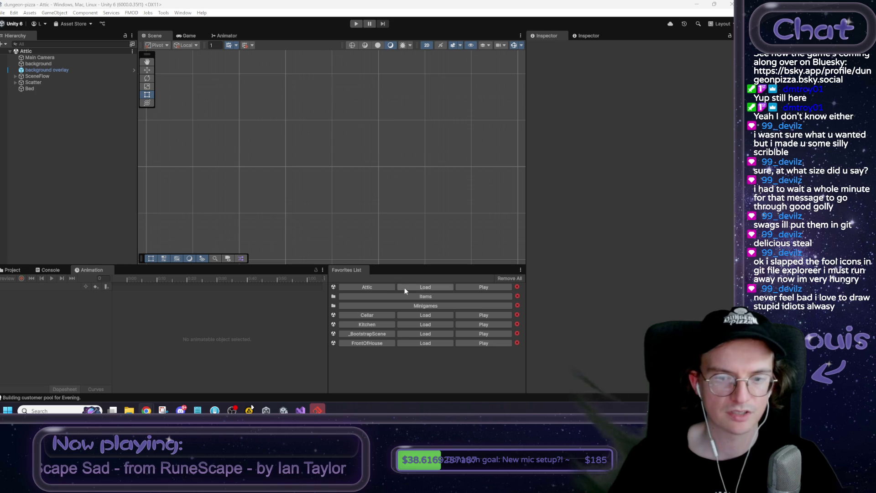
# Load _BootstrapScene and expand HUDCanvas > HUD in the hierarchy down to FadeToBlack.
pyautogui.click(417, 333)
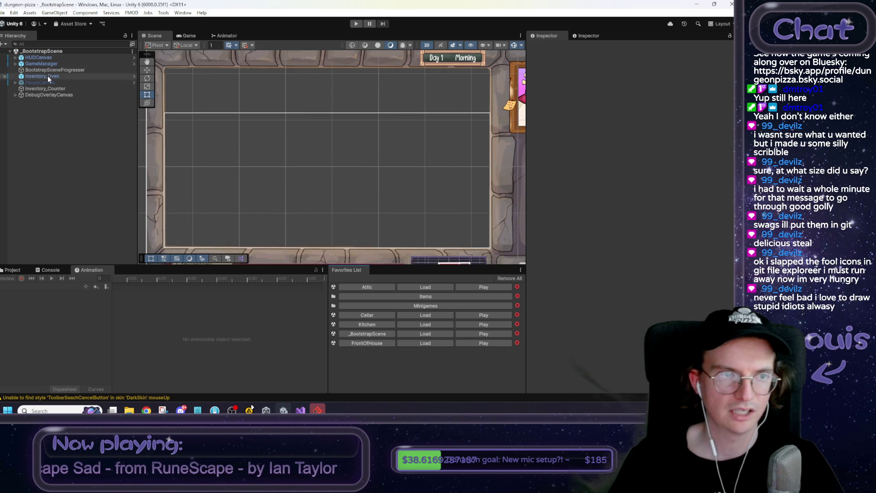
pyautogui.click(42, 57)
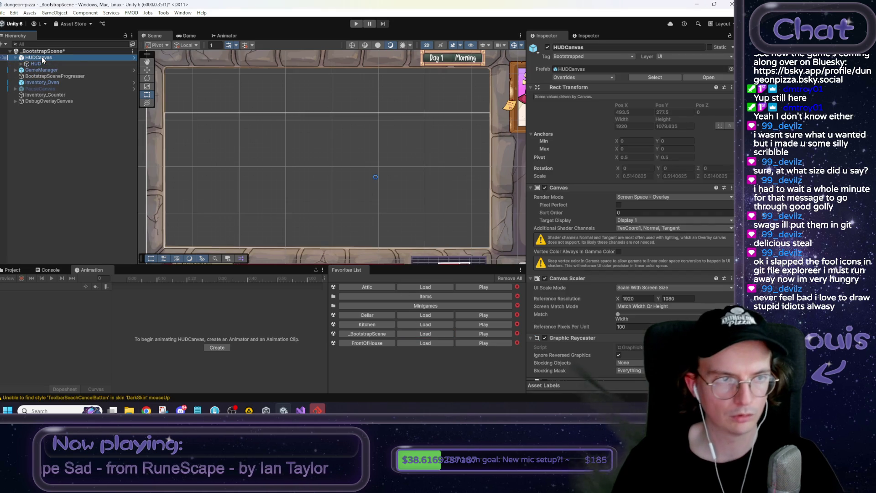
pyautogui.press('Down')
pyautogui.press('Right')
pyautogui.press('Down')
pyautogui.press('Right')
pyautogui.press('Down')
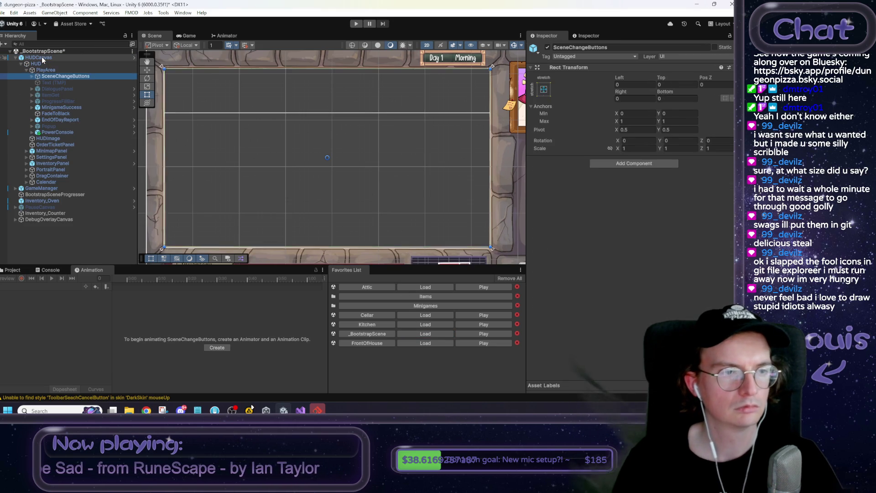
pyautogui.press('Down')
pyautogui.press('Down')
pyautogui.press('Down')
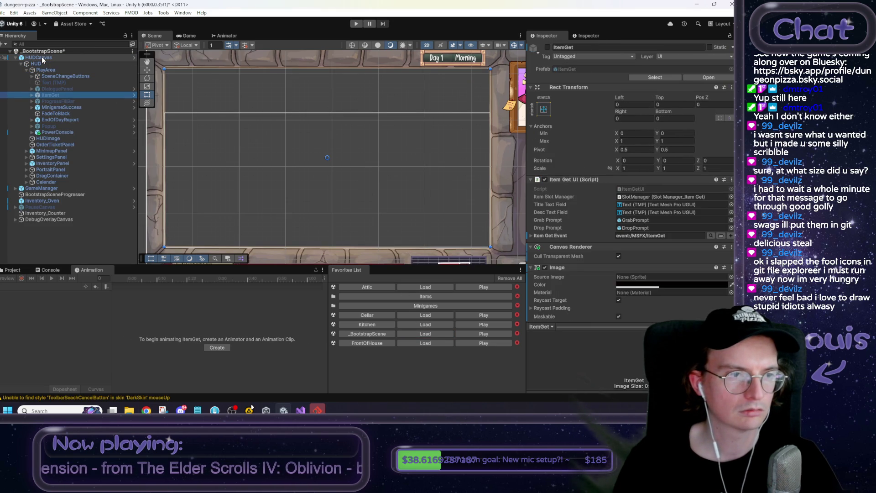
pyautogui.press('Down')
pyautogui.press('Down')
pyautogui.press('Down')
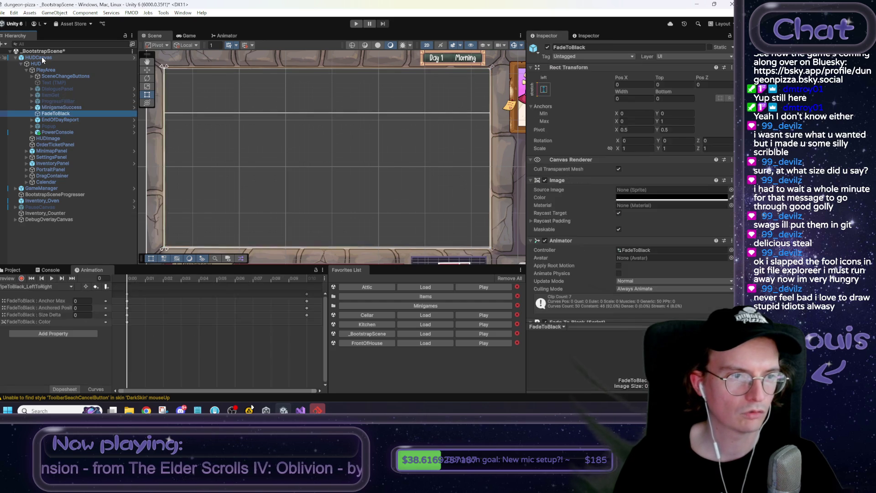
# Open the EndOfDayReport prefab in context via Prefab > Open Asset in Context.
pyautogui.rightClick(57, 121)
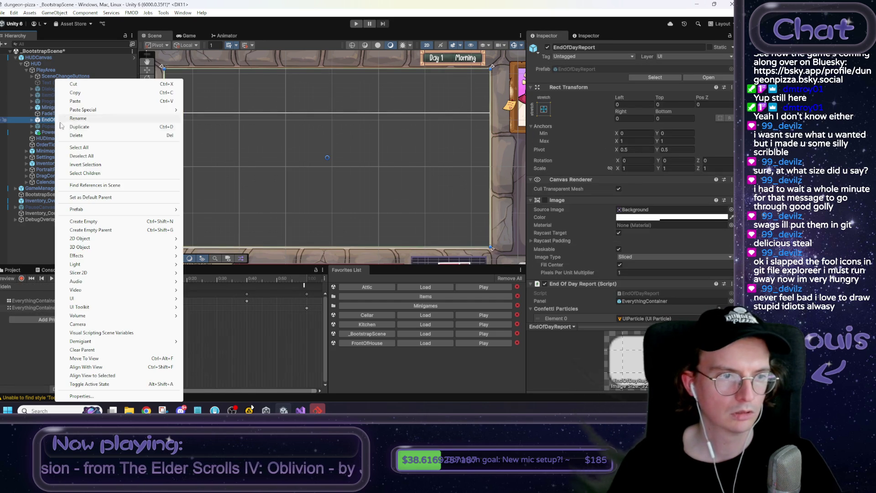
pyautogui.moveTo(110, 209)
pyautogui.click(212, 210)
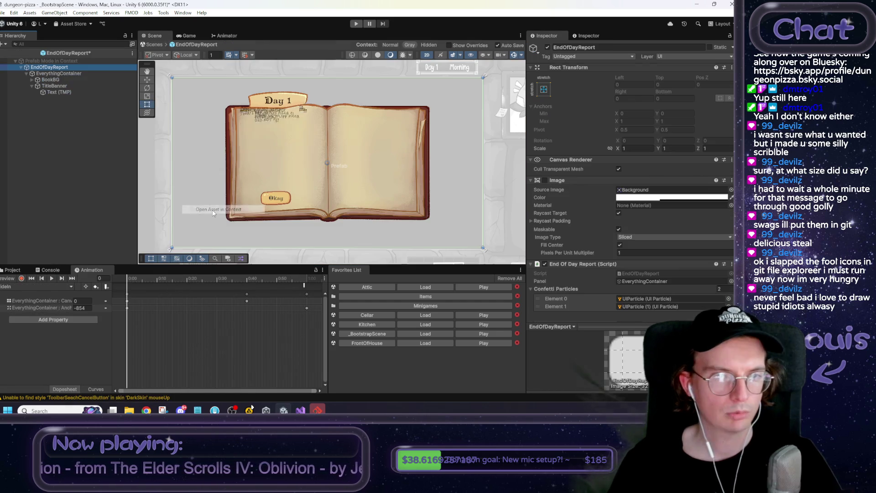
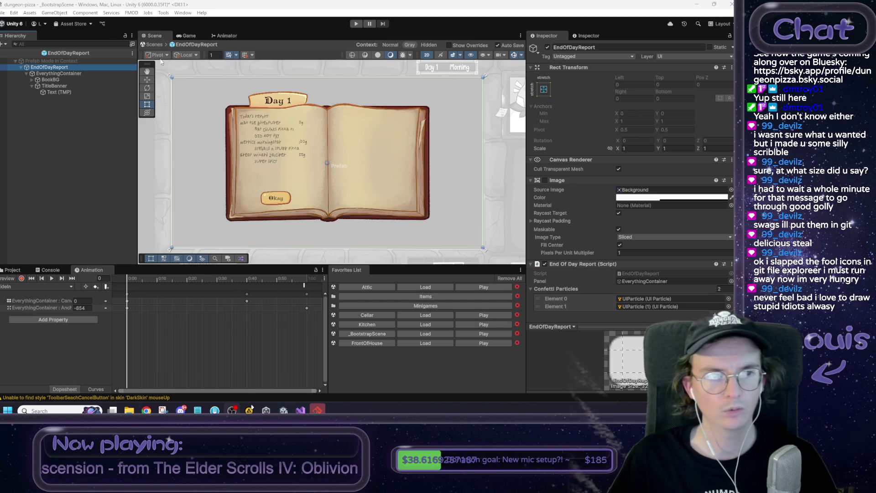
# Exit prefab mode to the BootstrapScene, review the fade trigger to-do notes, then return to EndOfDayReport.cs.
pyautogui.click(151, 44)
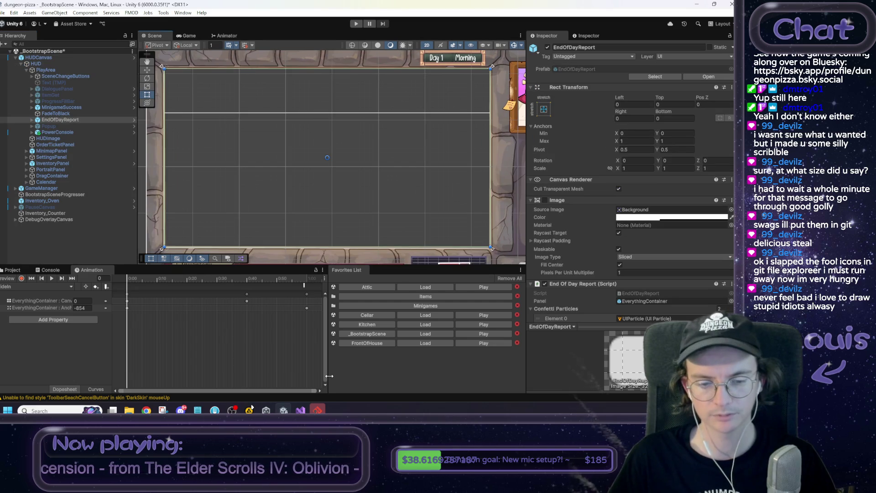
pyautogui.click(284, 410)
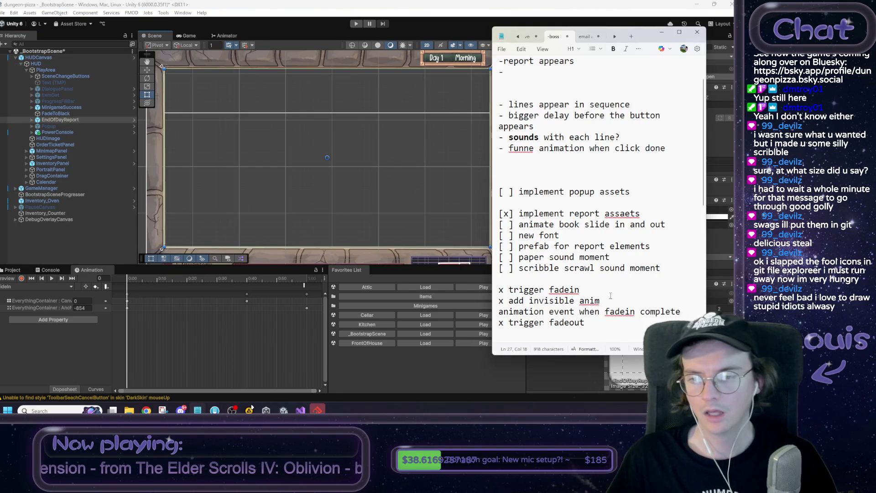
pyautogui.moveTo(602, 329); pyautogui.dragTo(474, 293)
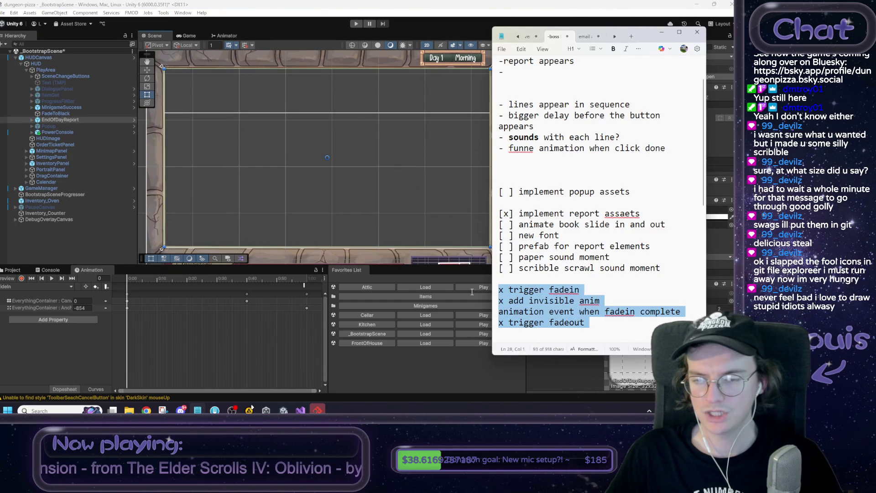
pyautogui.click(611, 323)
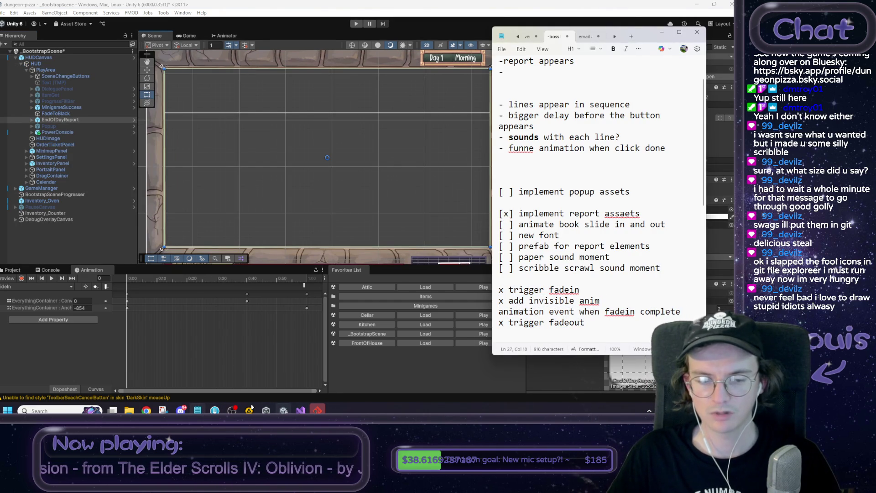
pyautogui.hotkey('alt', 'Tab')
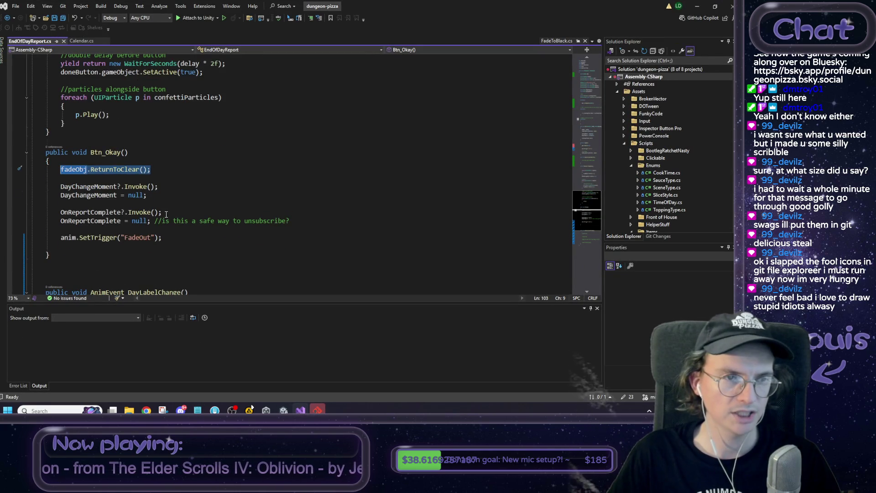
# Below AnimEvent_DayLabelChange, add an empty public void AnimEvent_BookGone() method.
pyautogui.scroll(8, 166, 214)
pyautogui.scroll(-9, 115, 139)
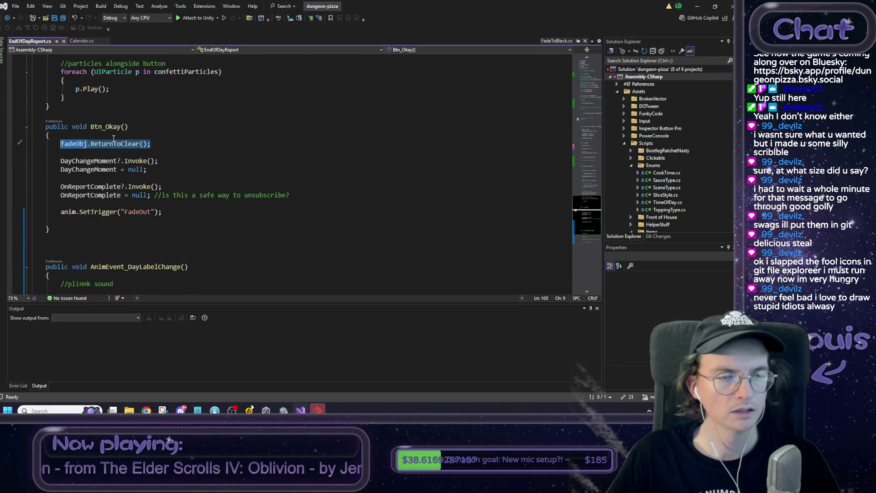
pyautogui.click(175, 142)
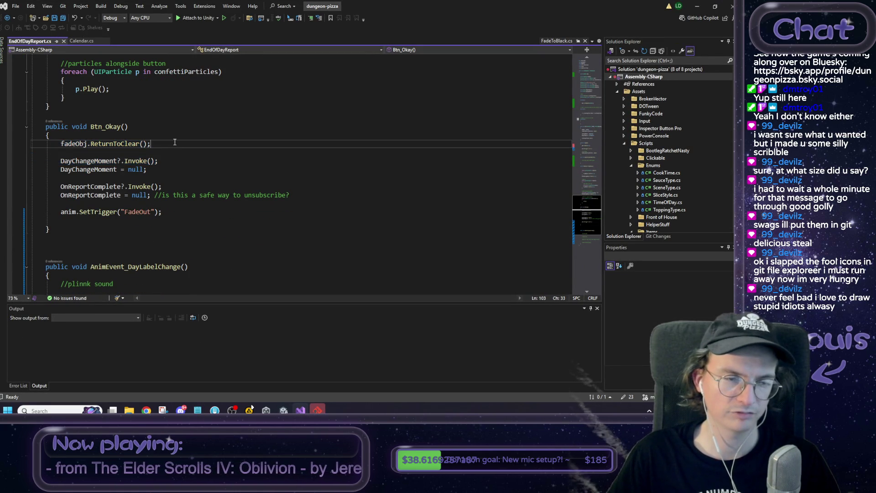
pyautogui.scroll(-4, 181, 160)
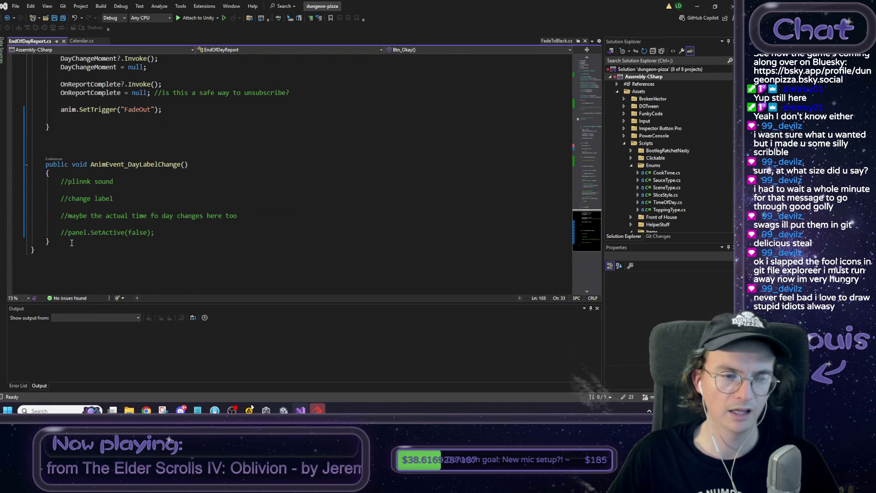
pyautogui.click(72, 242)
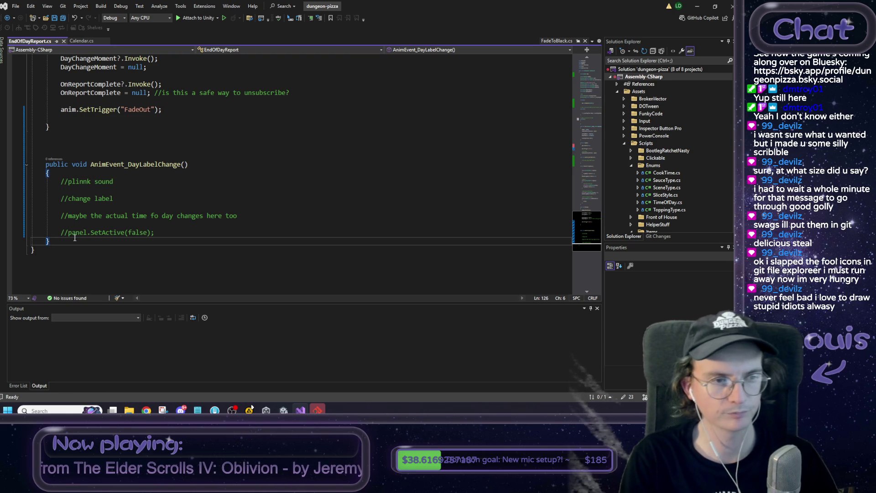
pyautogui.press('Return')
pyautogui.press('Return')
pyautogui.write('public voi')
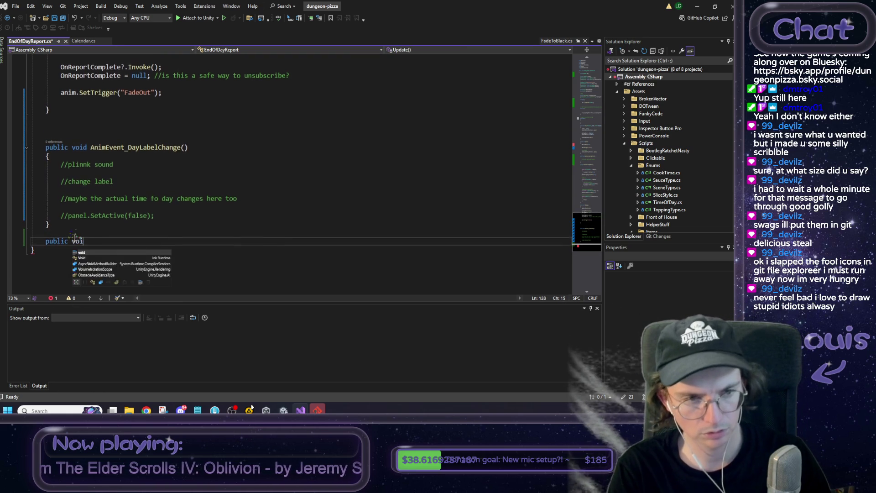
pyautogui.write('d Anim')
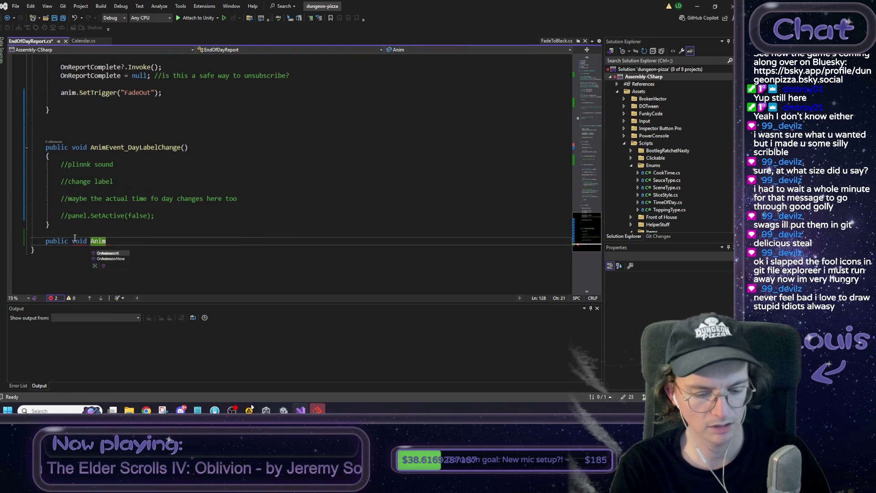
pyautogui.write('Event_')
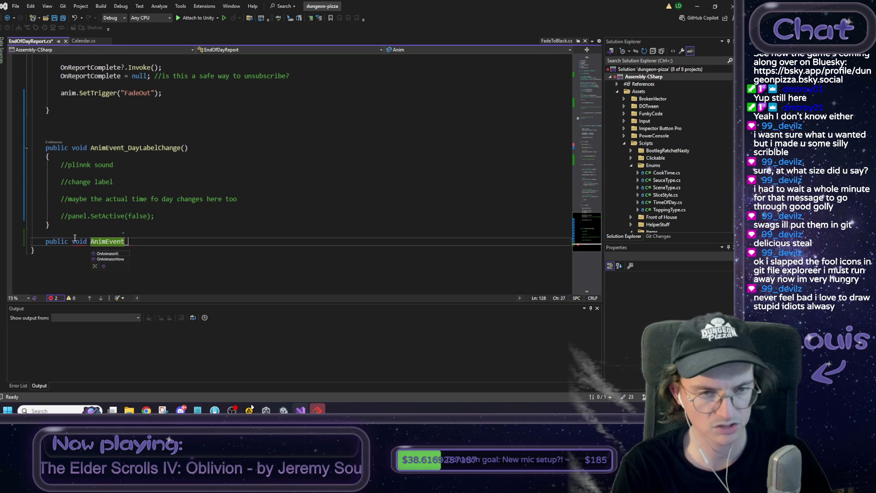
pyautogui.write('FadeOut')
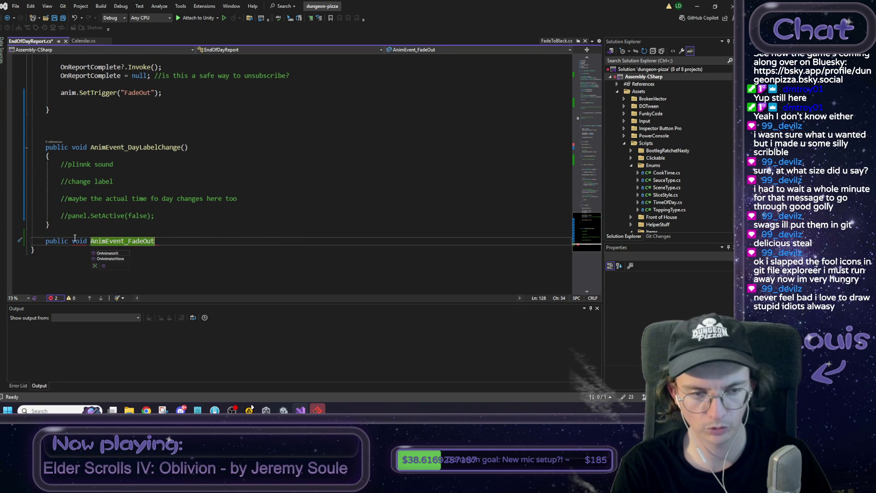
pyautogui.press('BackSpace')
pyautogui.press('BackSpace')
pyautogui.press('BackSpace')
pyautogui.write('BookGone')
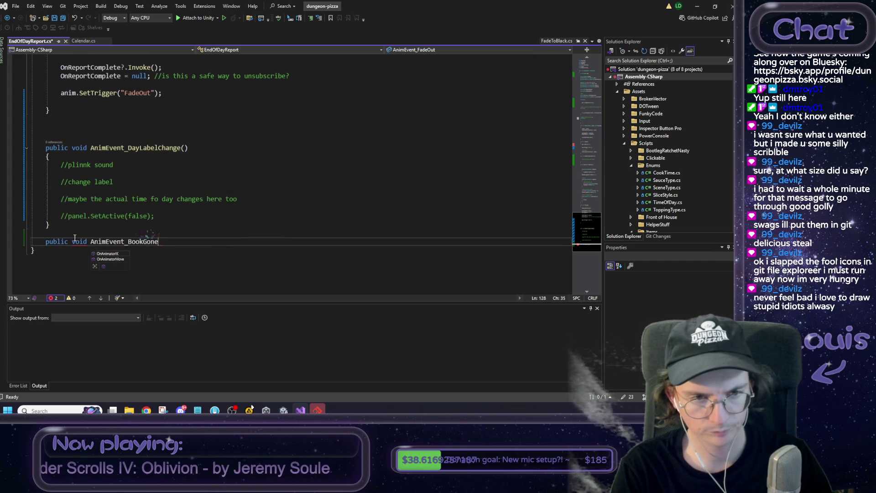
pyautogui.write('() {')
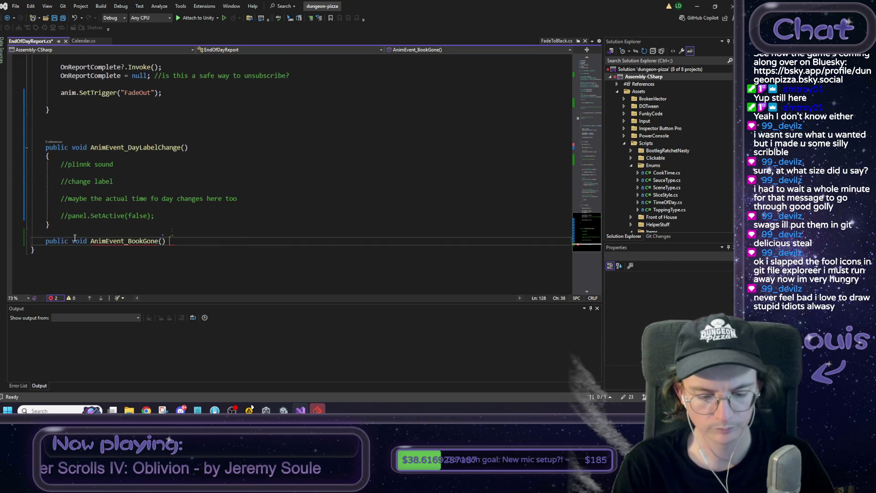
pyautogui.press('Return')
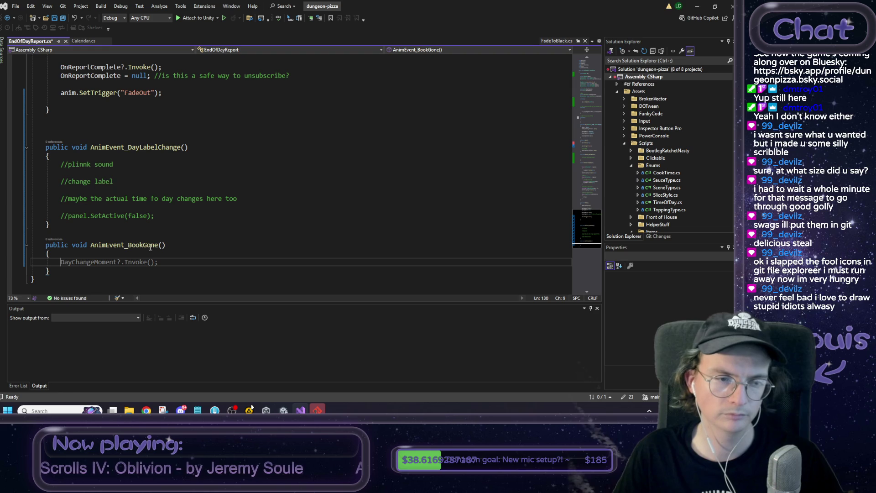
# Move the commented panel.SetActive(false) line and fadeObj.ReturnToClear() from Btn_Okay into AnimEvent_BookGone.
pyautogui.moveTo(158, 215); pyautogui.dragTo(62, 215)
pyautogui.hotkey('ctrl', 'x')
pyautogui.click(95, 262)
pyautogui.hotkey('ctrl', 'v')
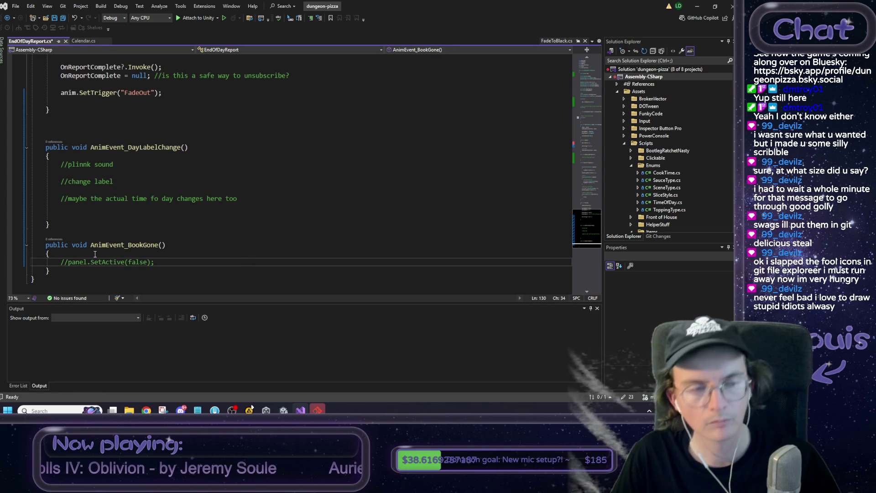
pyautogui.scroll(2, 102, 222)
pyautogui.moveTo(61, 76); pyautogui.dragTo(157, 78)
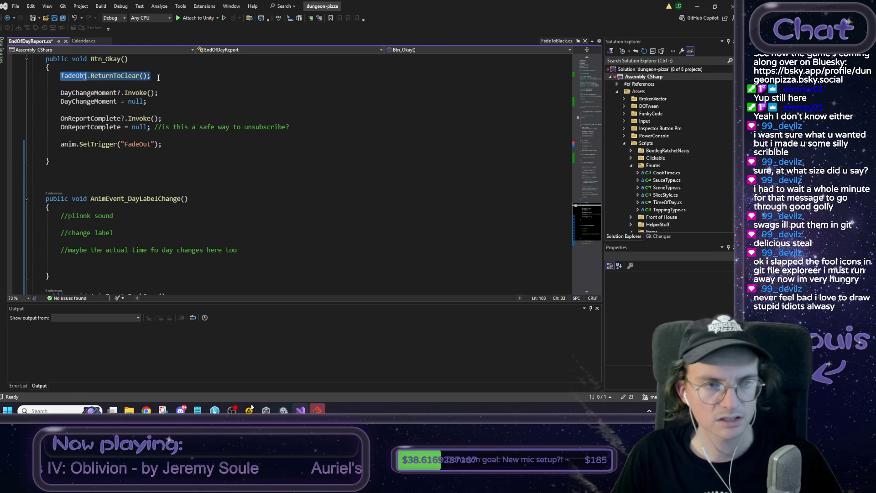
pyautogui.hotkey('ctrl', 'x')
pyautogui.scroll(-2, 135, 224)
pyautogui.click(129, 254)
pyautogui.press('Return')
pyautogui.hotkey('ctrl', 'v')
# Move the two DayChangeMoment lines from Btn_Okay into AnimEvent_DayLabelChange below the //maybe comment.
pyautogui.scroll(1, 130, 252)
pyautogui.scroll(3, 129, 252)
pyautogui.moveTo(147, 127); pyautogui.dragTo(62, 119)
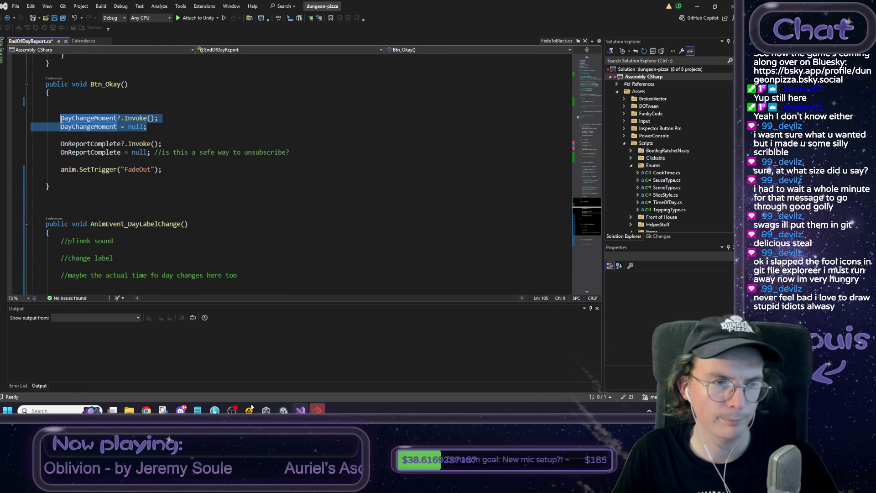
pyautogui.hotkey('ctrl', 'x')
pyautogui.scroll(-3, 150, 176)
pyautogui.click(240, 253)
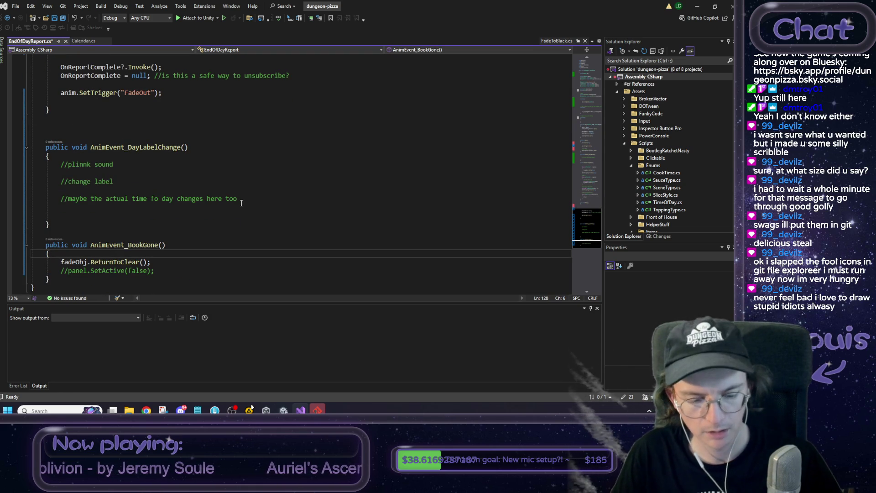
pyautogui.press('Return')
pyautogui.click(120, 181)
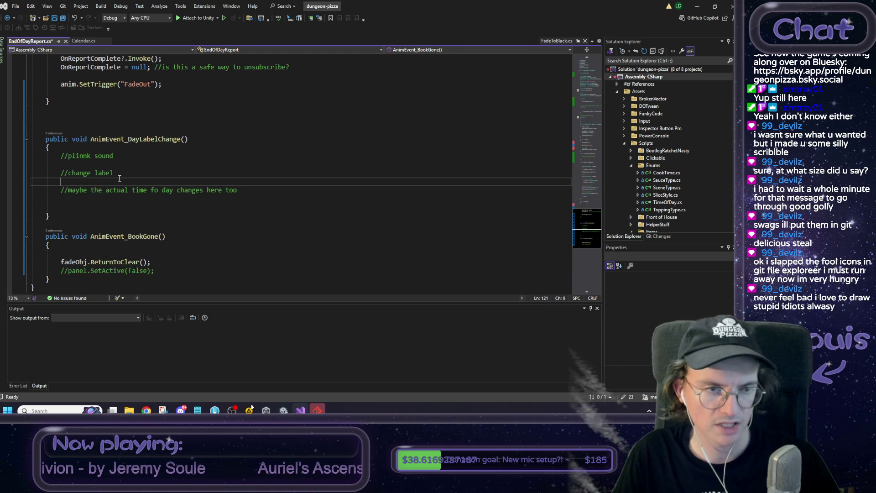
pyautogui.click(118, 199)
pyautogui.hotkey('ctrl', 'v')
# Inspect the OnReportComplete call left in Btn_Okay and search the file for OnReportComplete.
pyautogui.scroll(3, 117, 196)
pyautogui.scroll(3, 118, 197)
pyautogui.click(110, 135)
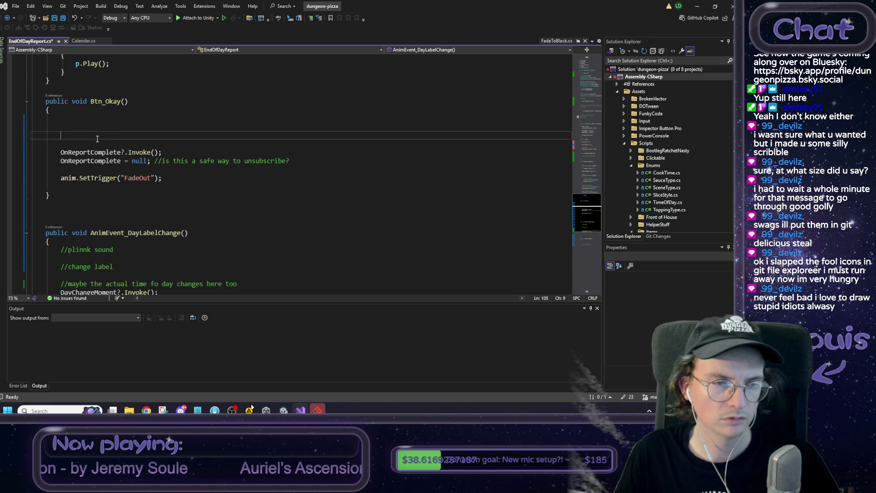
pyautogui.click(107, 152)
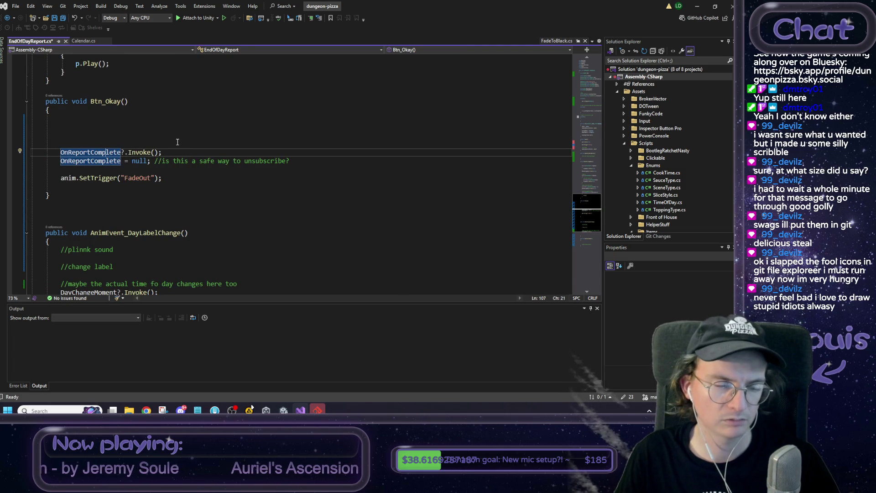
pyautogui.click(110, 153)
pyautogui.scroll(2, 126, 192)
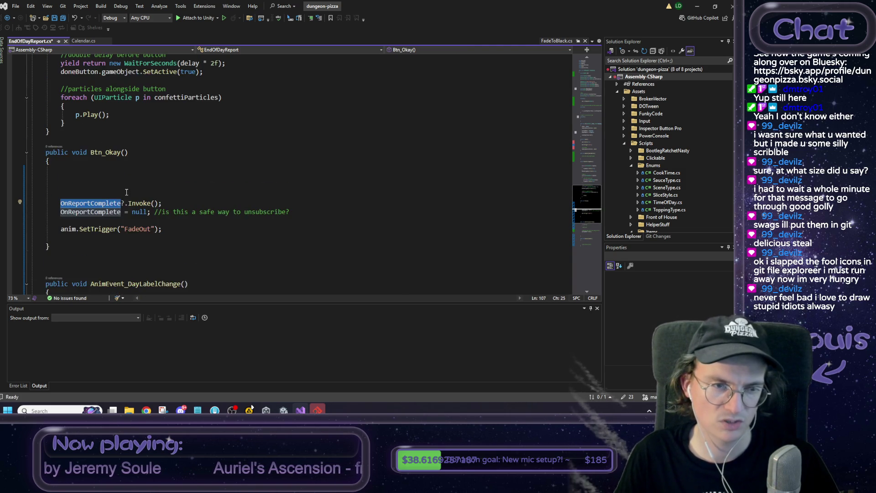
pyautogui.scroll(5, 126, 192)
pyautogui.scroll(-4, 126, 192)
pyautogui.hotkey('ctrl', 'f')
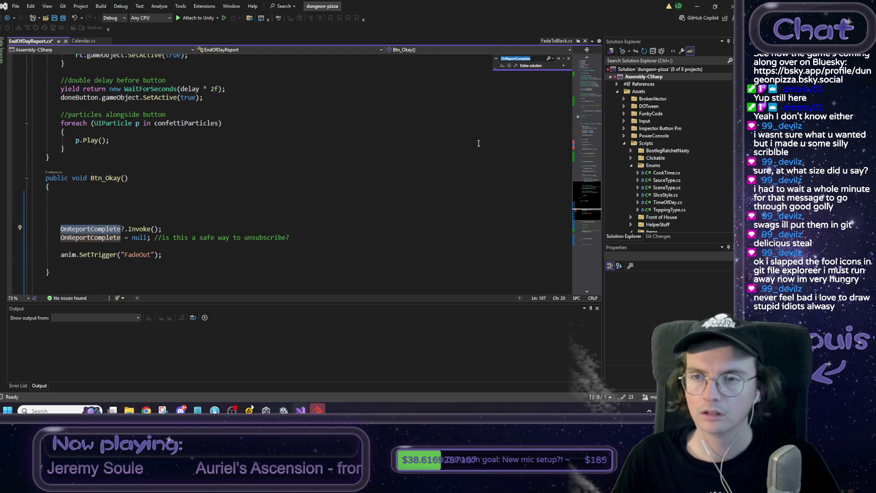
pyautogui.press('Return')
pyautogui.press('Return')
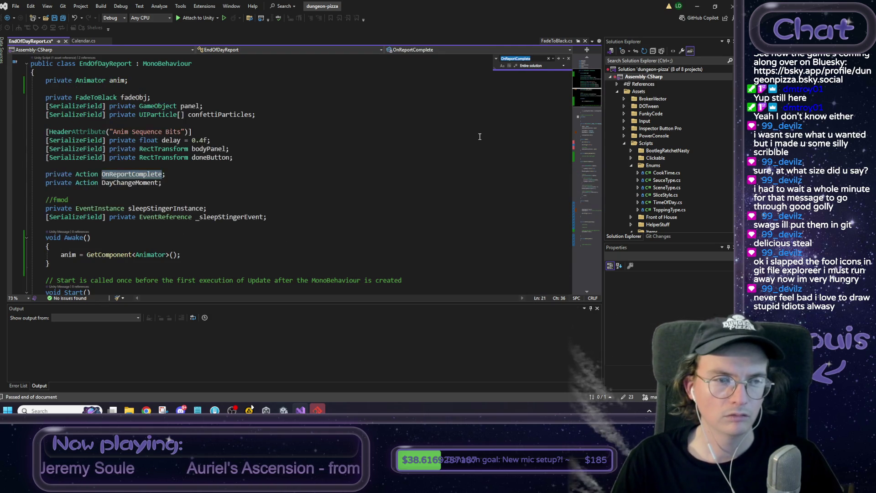
pyautogui.press('Return')
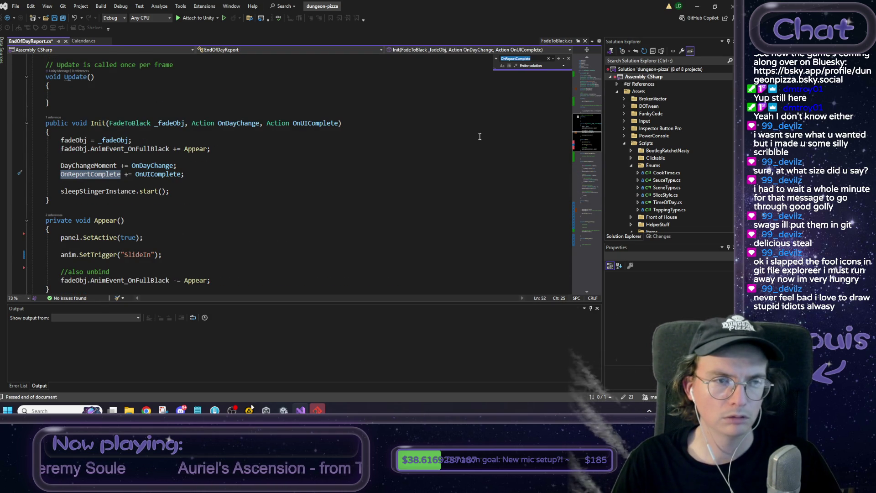
pyautogui.press('Return')
pyautogui.press('Return')
pyautogui.press('Return')
pyautogui.press('Return')
pyautogui.press('Return')
pyautogui.press('Return')
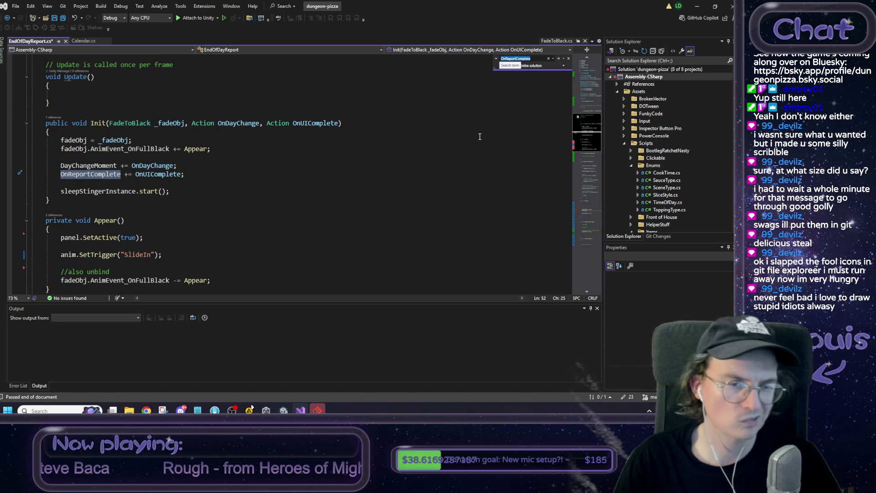
pyautogui.click(161, 175)
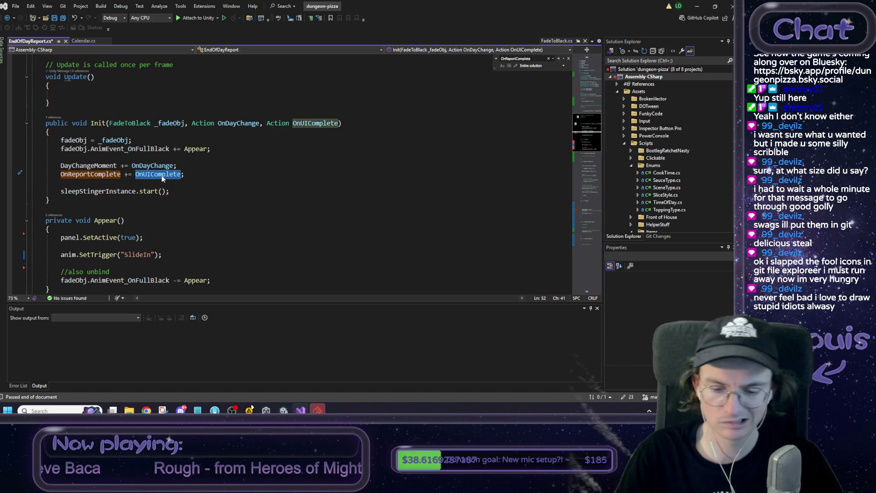
pyautogui.press('F12')
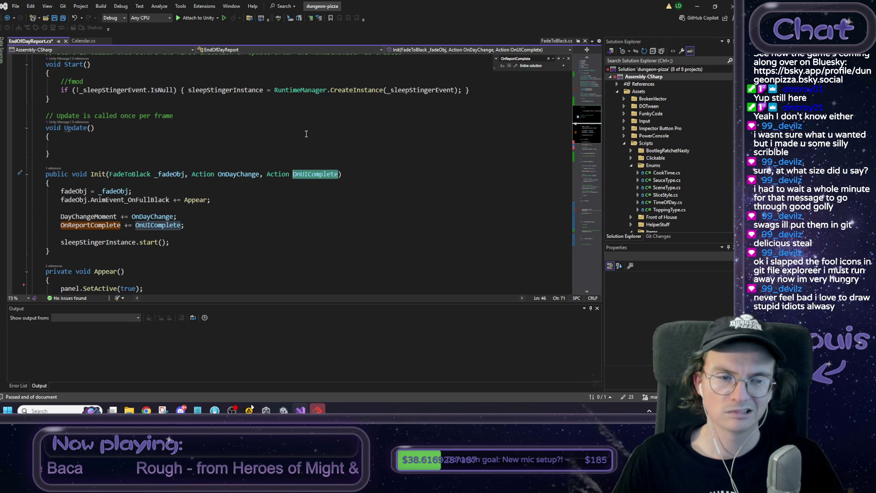
pyautogui.click(54, 168)
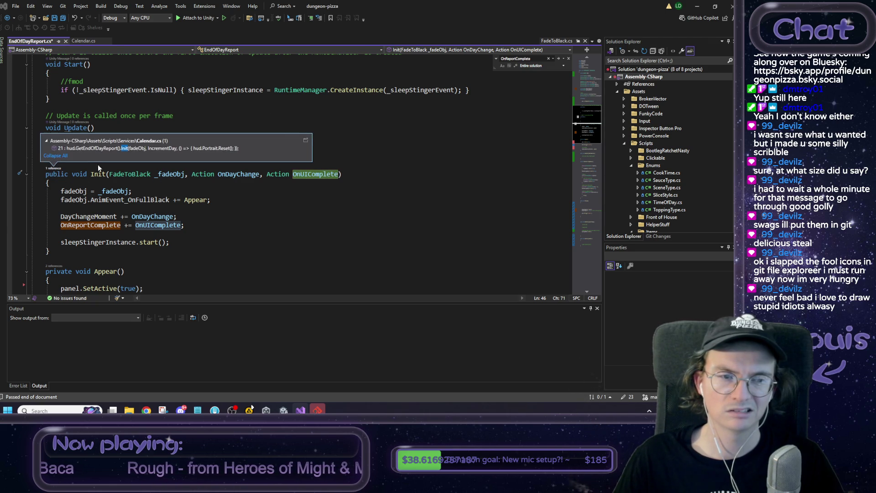
pyautogui.doubleClick(100, 149)
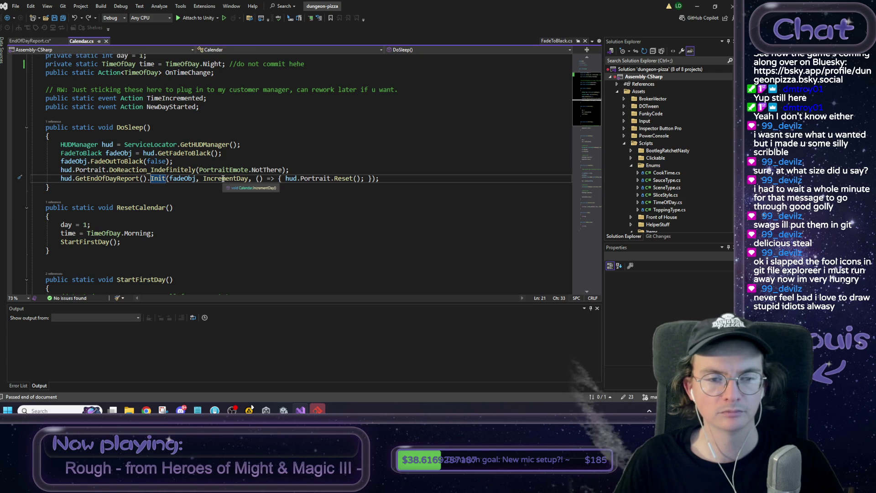
pyautogui.click(33, 41)
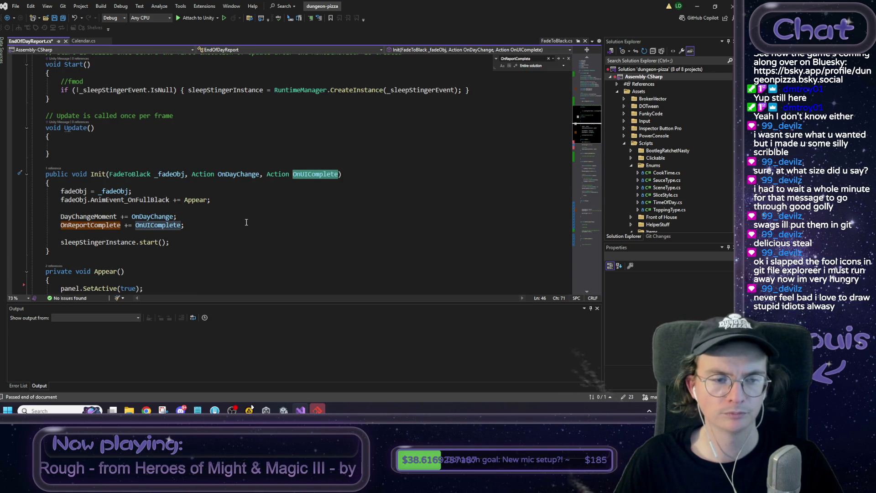
pyautogui.scroll(-1, 246, 222)
pyautogui.click(223, 211)
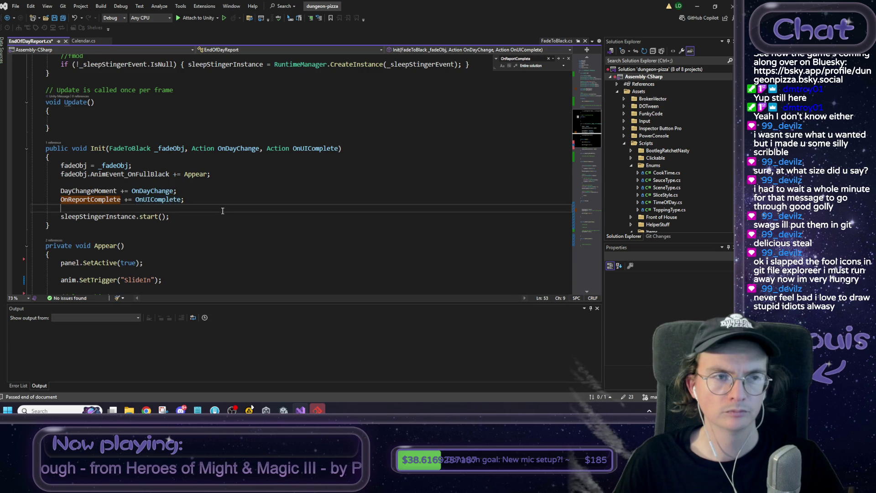
# Above the OnReportComplete invocation, add the comment '//this event is where boss appears back in his portrait'.
pyautogui.scroll(-10, 222, 210)
pyautogui.scroll(9, 192, 223)
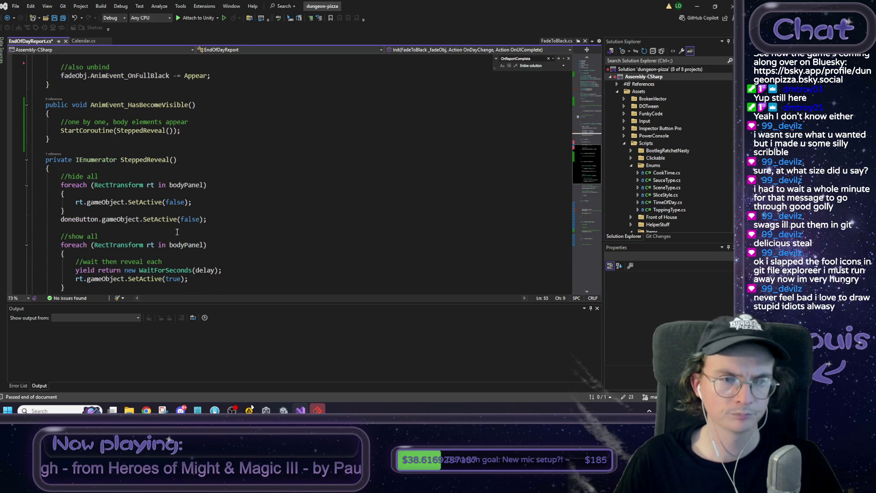
pyautogui.scroll(7, 177, 231)
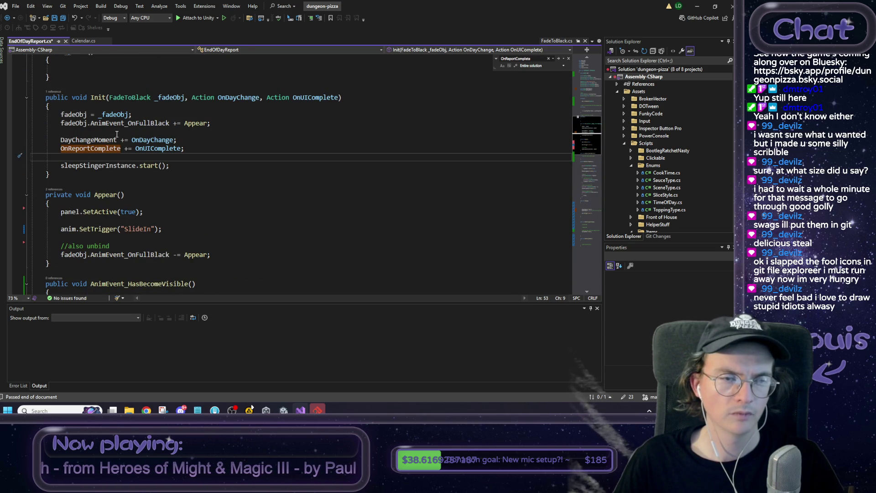
pyautogui.doubleClick(86, 149)
pyautogui.scroll(-15, 157, 214)
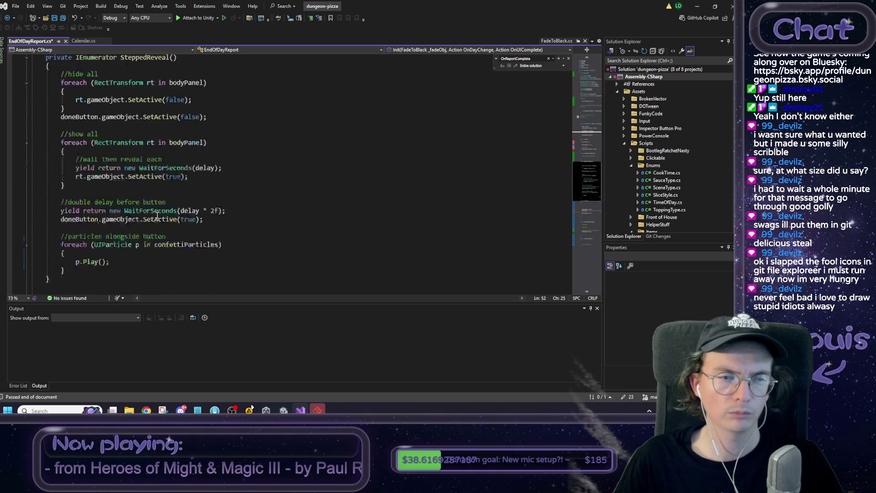
pyautogui.click(100, 162)
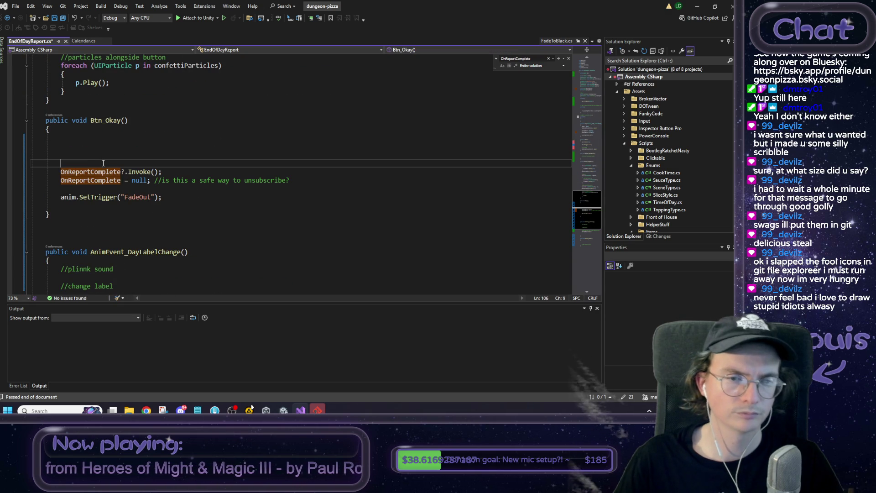
pyautogui.write('//')
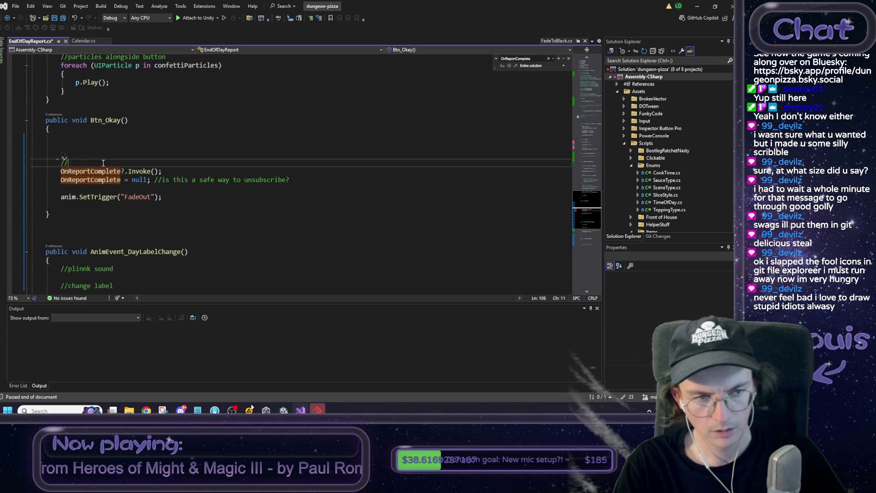
pyautogui.write('this event ')
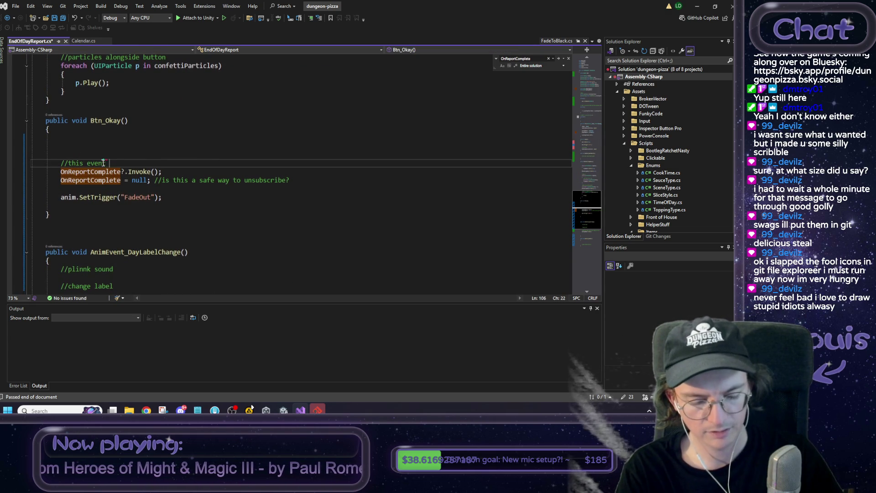
pyautogui.write('is where boss ')
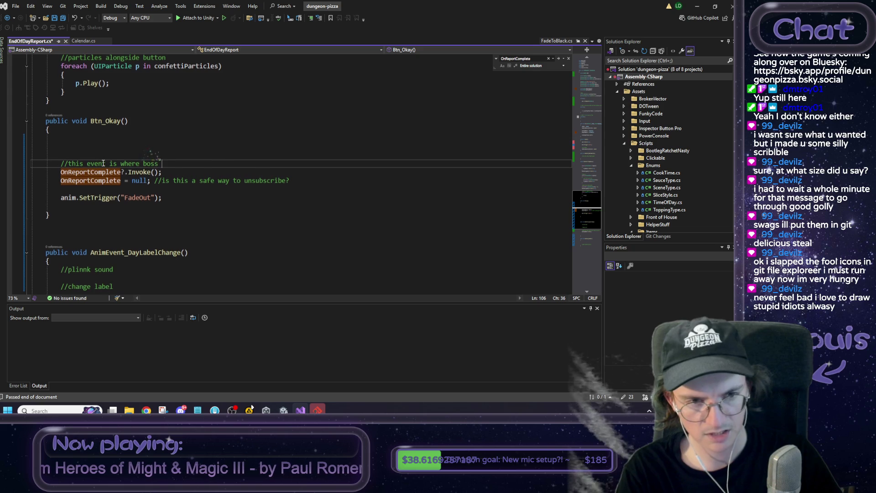
pyautogui.write('appears back in')
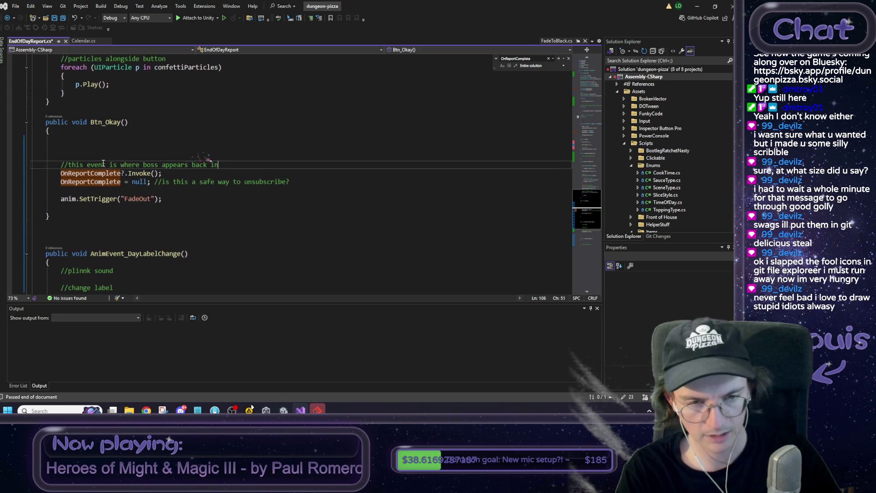
pyautogui.write(' his portrait')
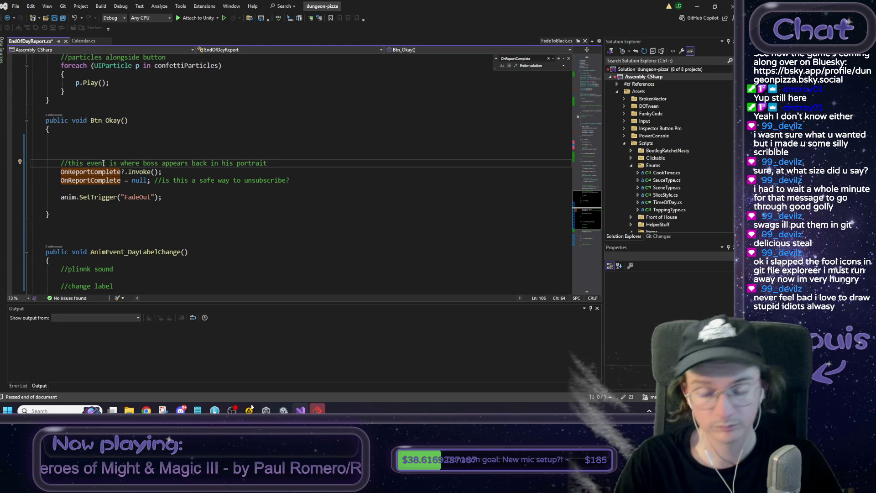
# Cut that comment with the OnReportComplete invoke and reset lines, and delete Btn_Okay's leftover blank lines.
pyautogui.press('Home')
pyautogui.hotkey('shift', 'Down')
pyautogui.hotkey('shift', 'Down')
pyautogui.hotkey('shift', 'End')
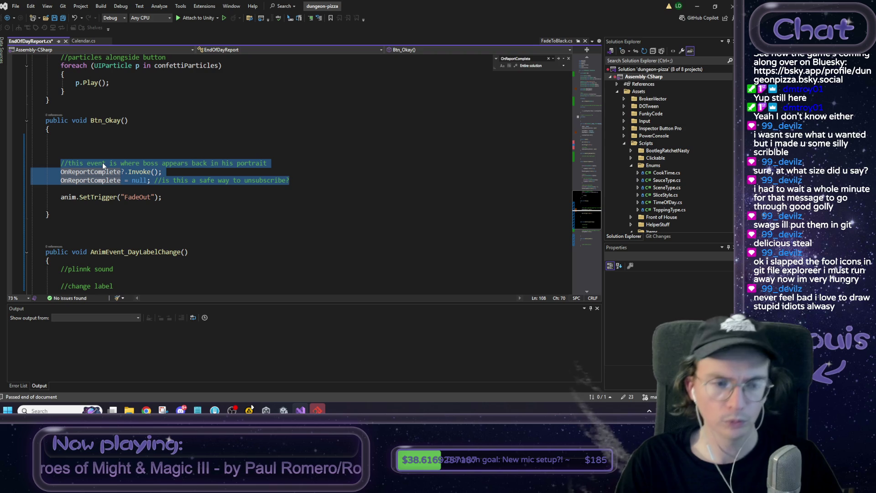
pyautogui.hotkey('ctrl', 'x')
pyautogui.press('Down')
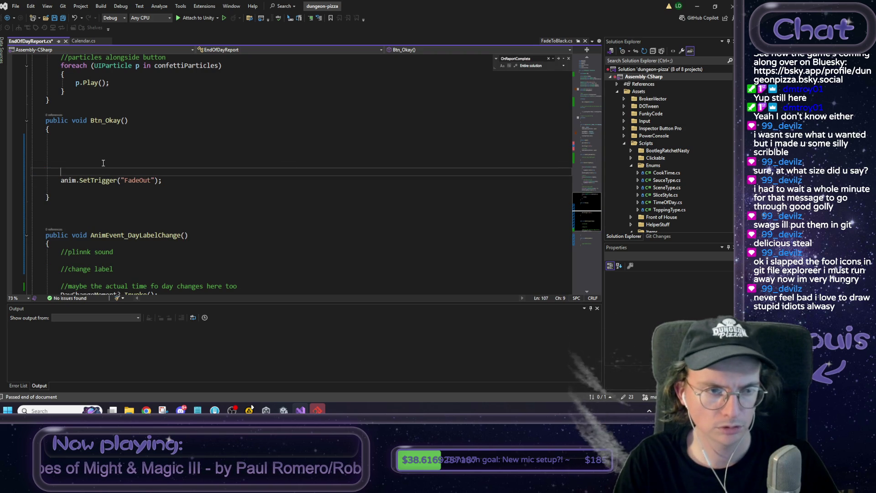
pyautogui.hotkey('shift', 'Up')
pyautogui.hotkey('shift', 'Up')
pyautogui.hotkey('shift', 'Up')
pyautogui.press('BackSpace')
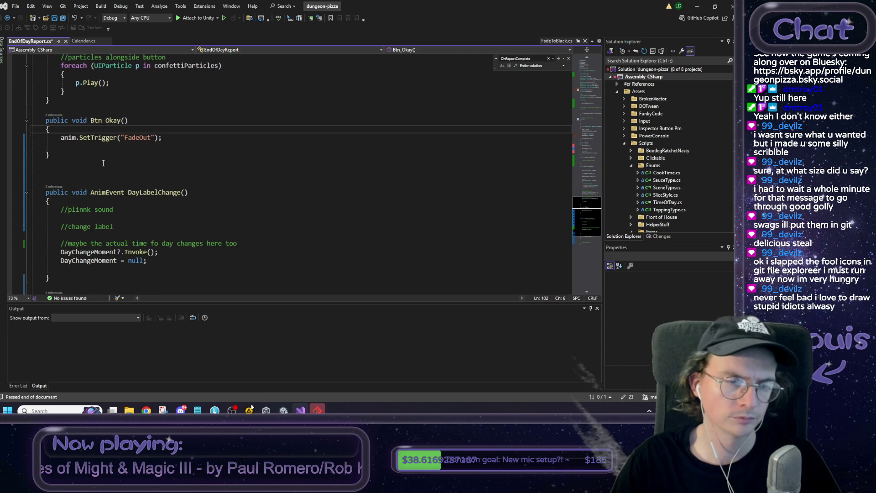
pyautogui.scroll(-4, 103, 163)
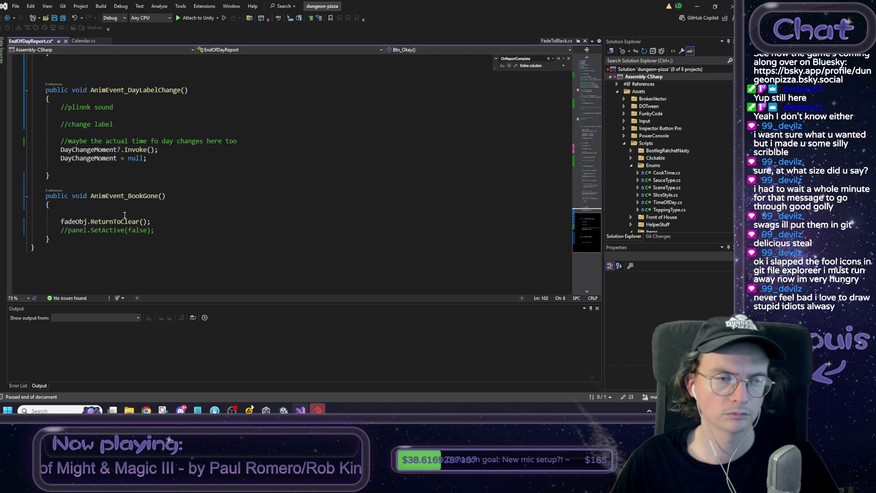
# Paste the OnReportComplete invoke-and-clear lines into AnimEvent_BookGone and save EndOfDayReport.cs.
pyautogui.click(127, 214)
pyautogui.click(128, 207)
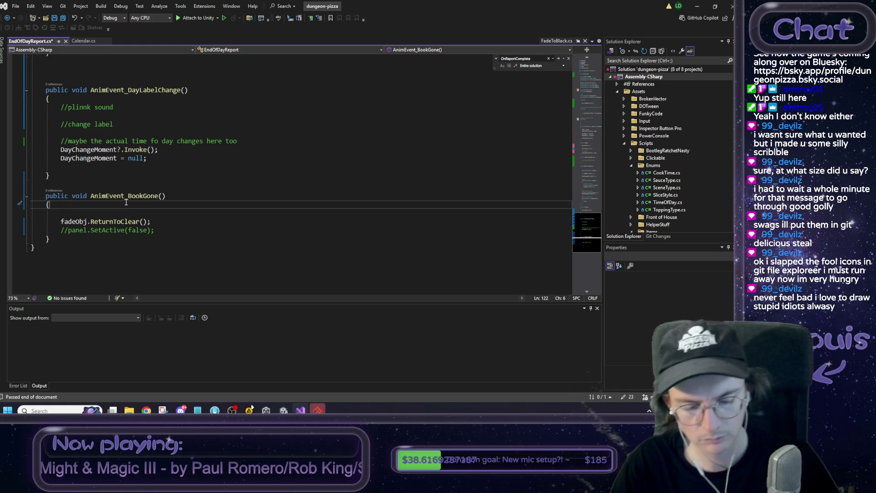
pyautogui.hotkey('ctrl', 'v')
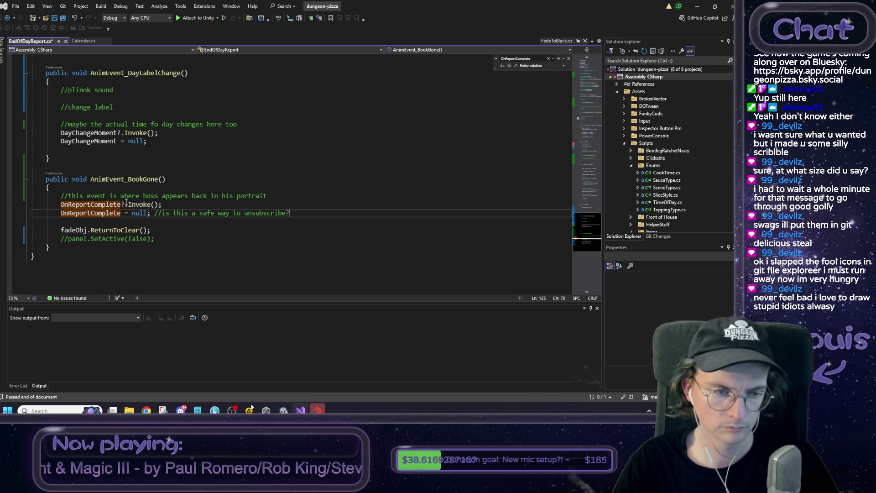
pyautogui.hotkey('ctrl', 's')
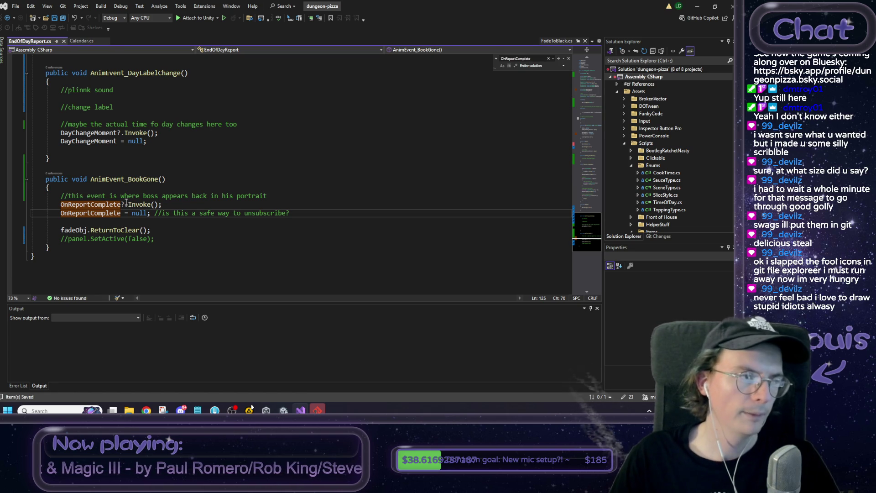
# Add the comment '//fade scene back in from black' above fadeObj.ReturnToClear() and save.
pyautogui.click(101, 224)
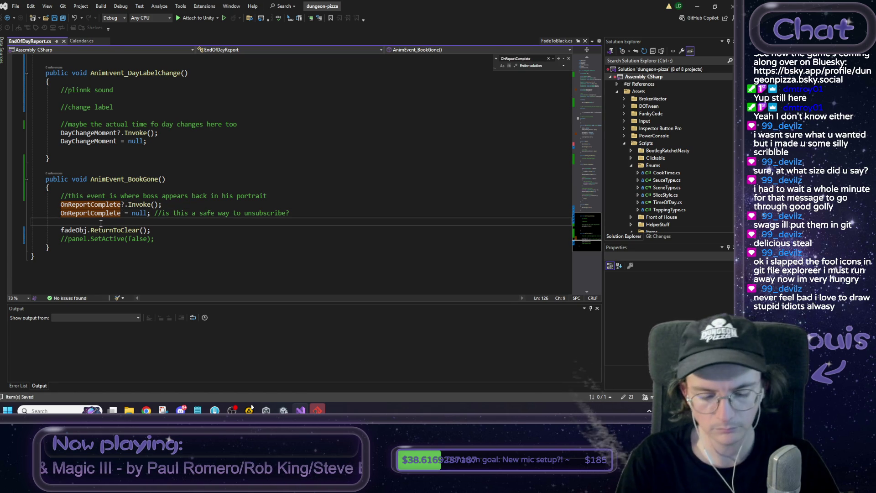
pyautogui.press('Return')
pyautogui.write('//')
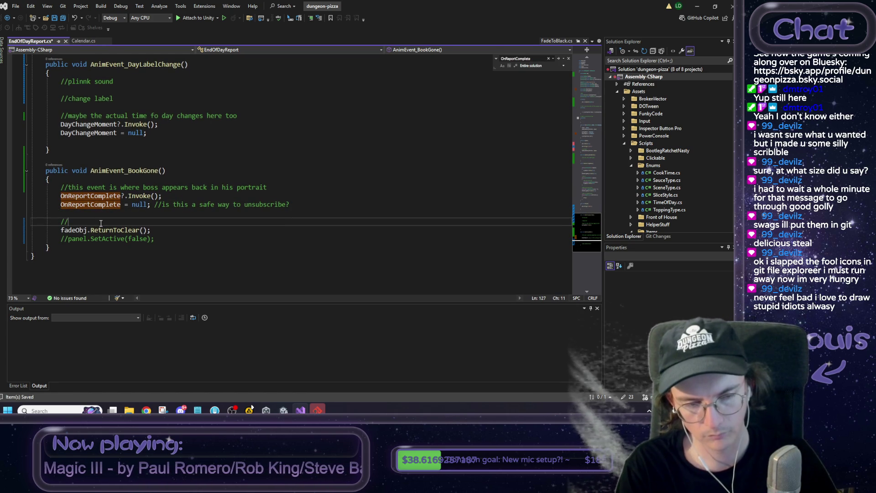
pyautogui.write('fad')
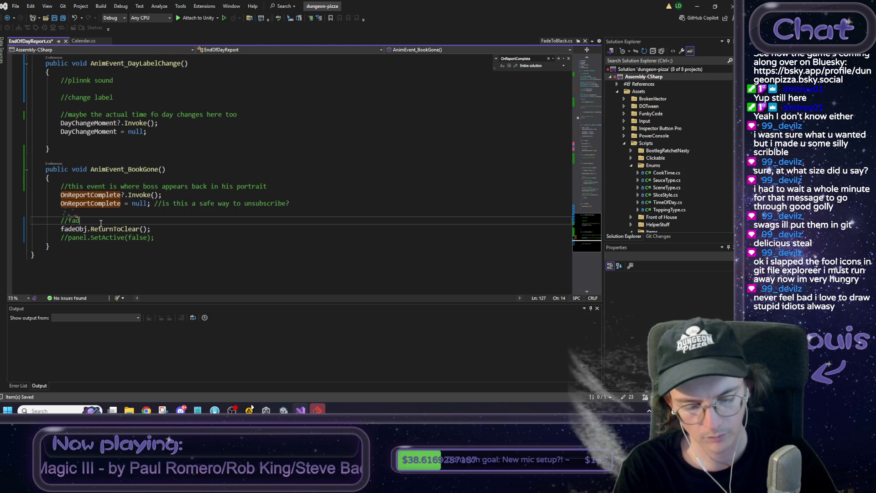
pyautogui.write('e scene back in from black')
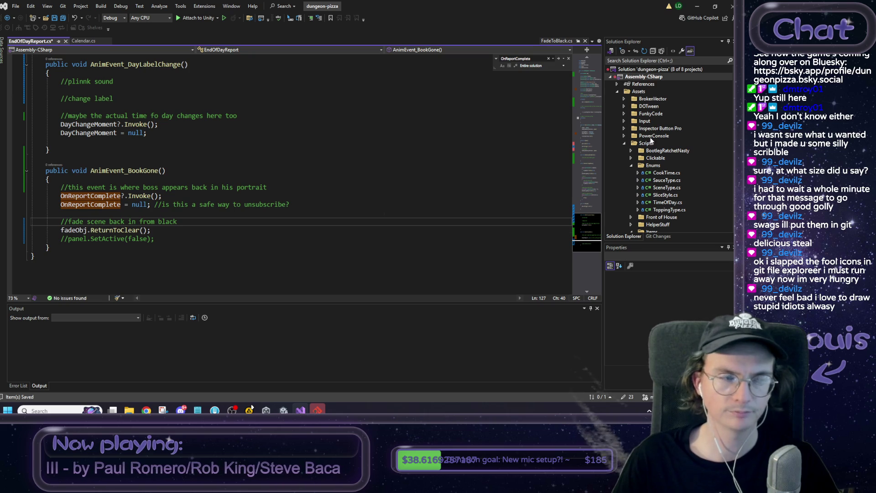
pyautogui.hotkey('ctrl', 's')
pyautogui.click(402, 204)
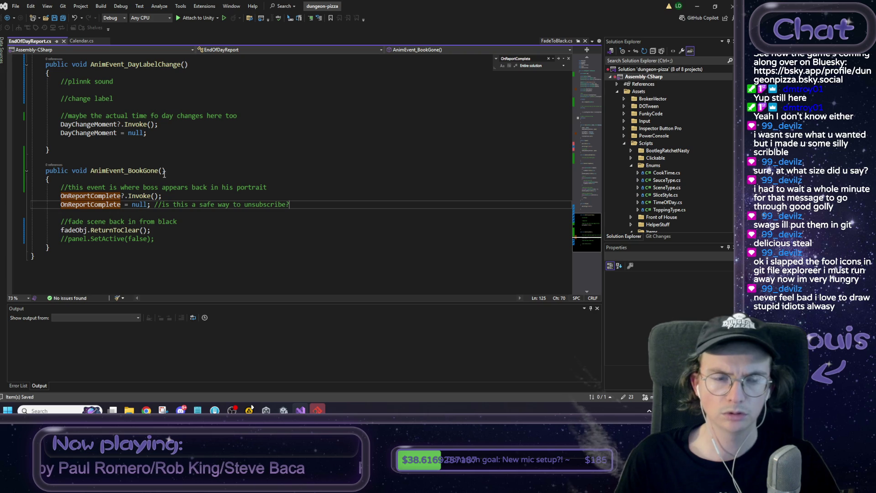
# Highlight and review the DayChangeMoment uses in AnimEvent_DayLabelChange.
pyautogui.scroll(1, 165, 172)
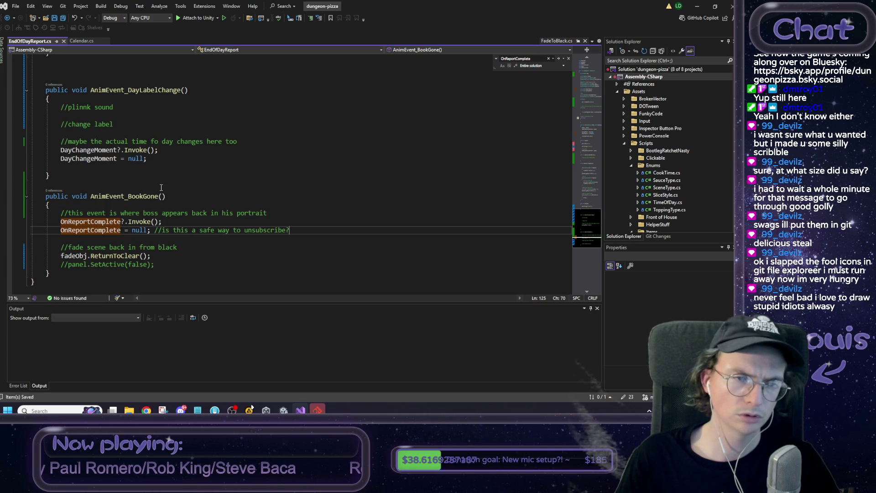
pyautogui.doubleClick(103, 158)
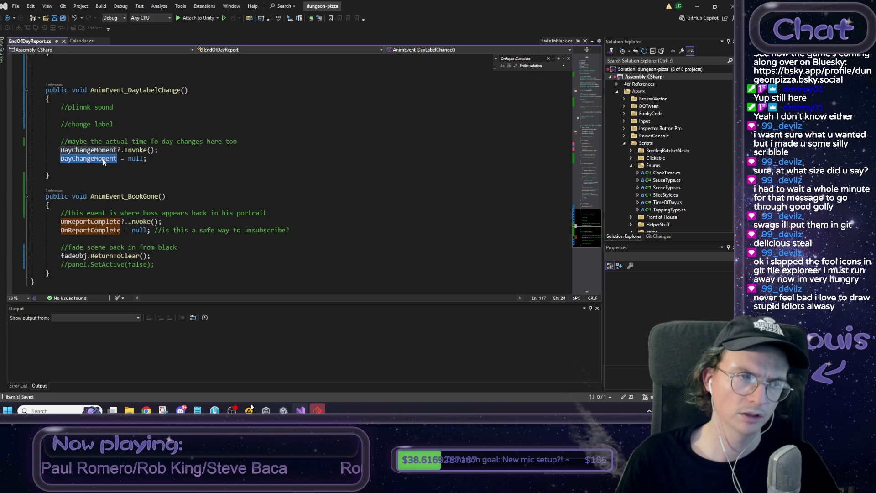
pyautogui.scroll(1, 115, 184)
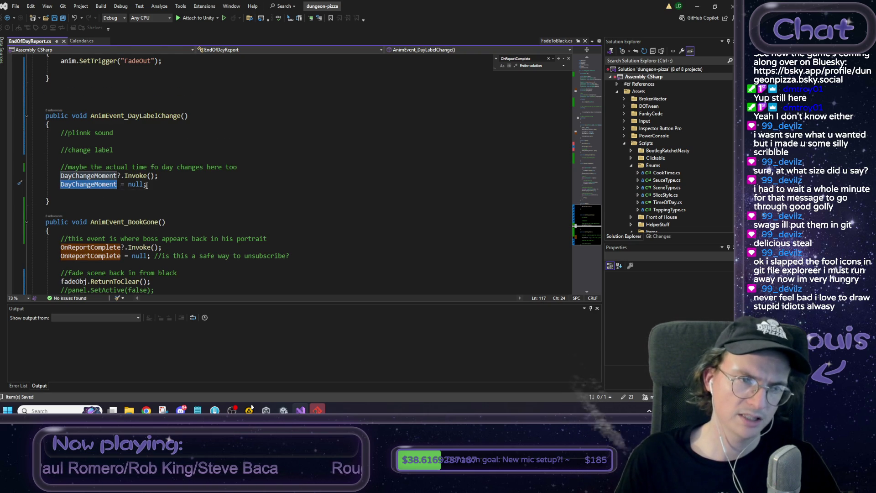
pyautogui.scroll(4, 146, 186)
pyautogui.scroll(-3, 78, 185)
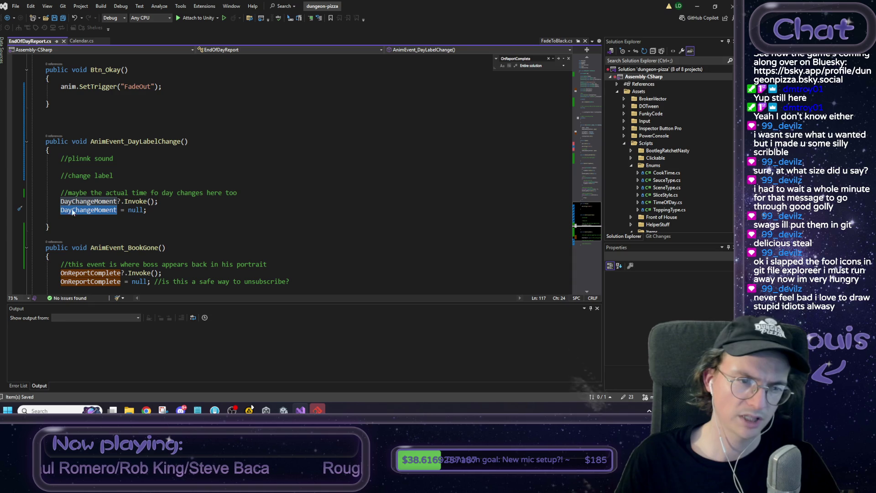
pyautogui.click(56, 118)
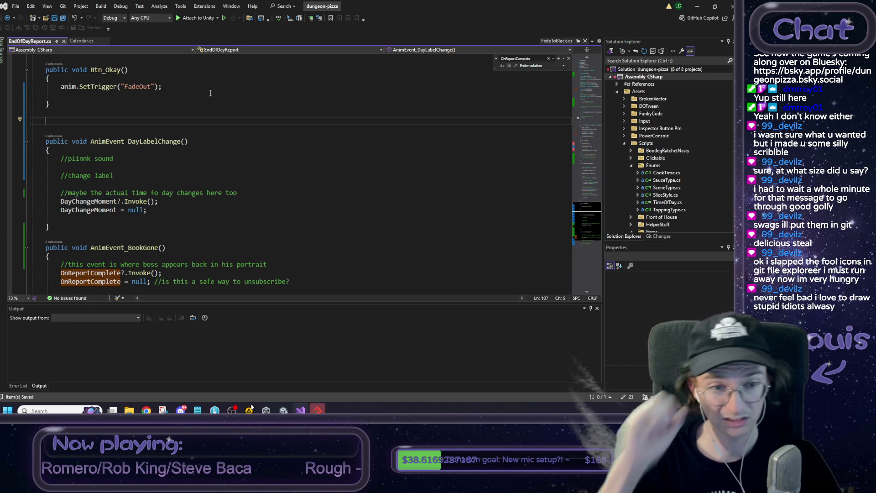
# Add an empty private void UpdateDayLabel() method after AnimEvent_DayLabelChange, save, and switch to Unity.
pyautogui.click(59, 235)
pyautogui.click(61, 223)
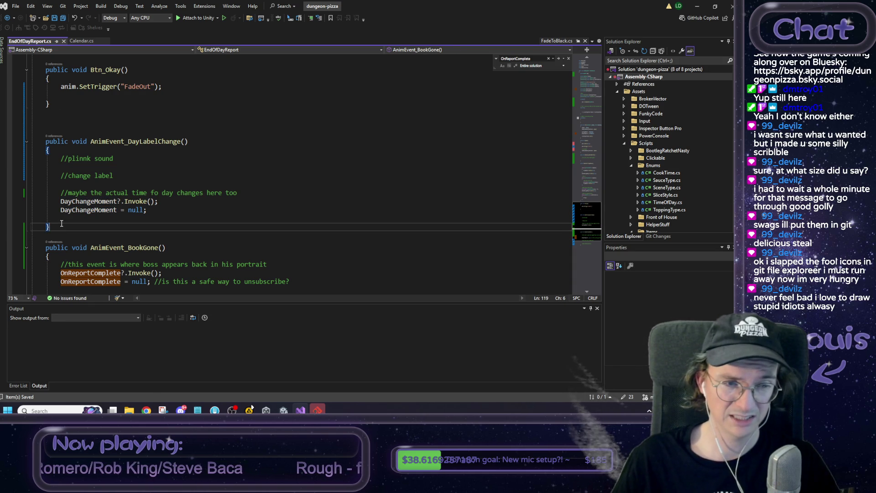
pyautogui.press('Return')
pyautogui.press('Return')
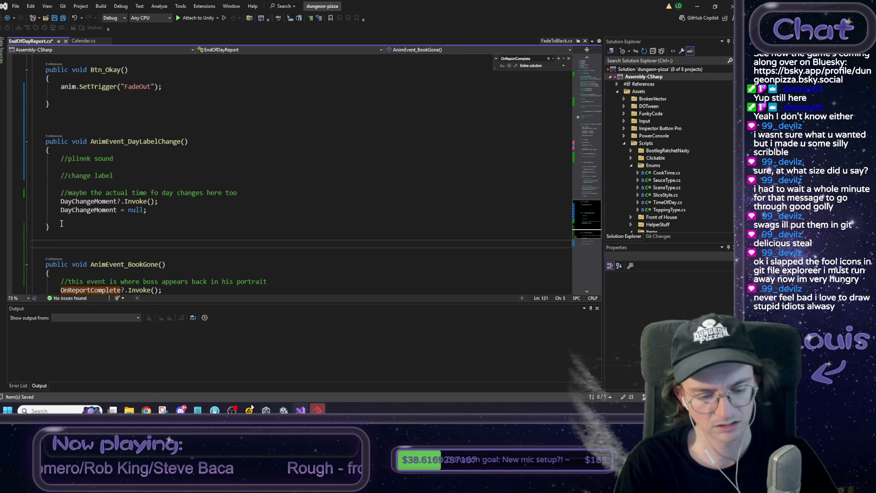
pyautogui.write('pou')
pyautogui.press('BackSpace')
pyautogui.press('BackSpace')
pyautogui.write('rii')
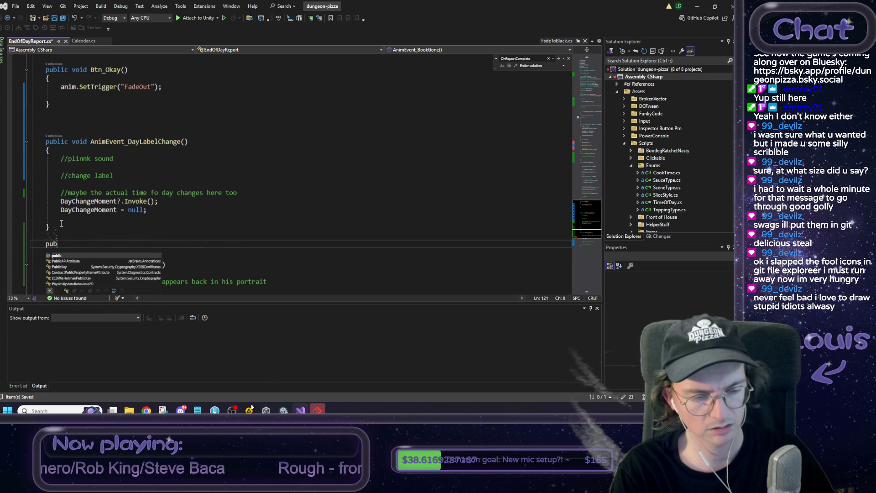
pyautogui.press('BackSpace')
pyautogui.write('vat')
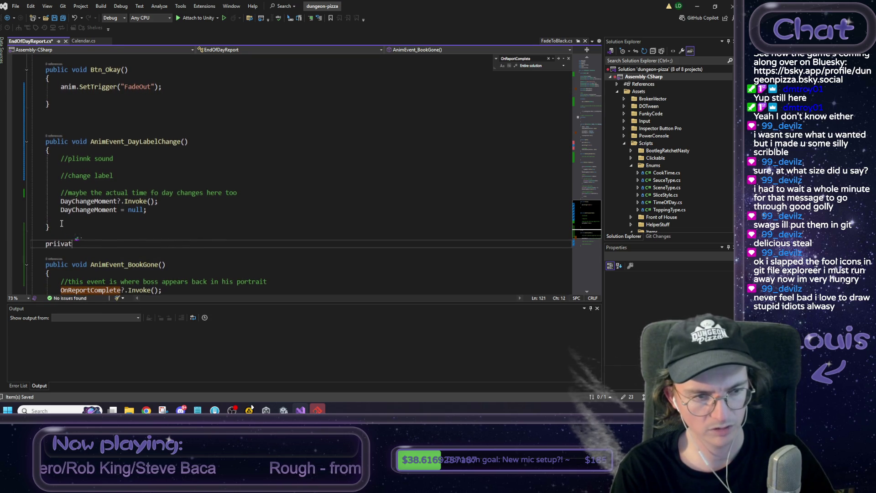
pyautogui.write('e void ')
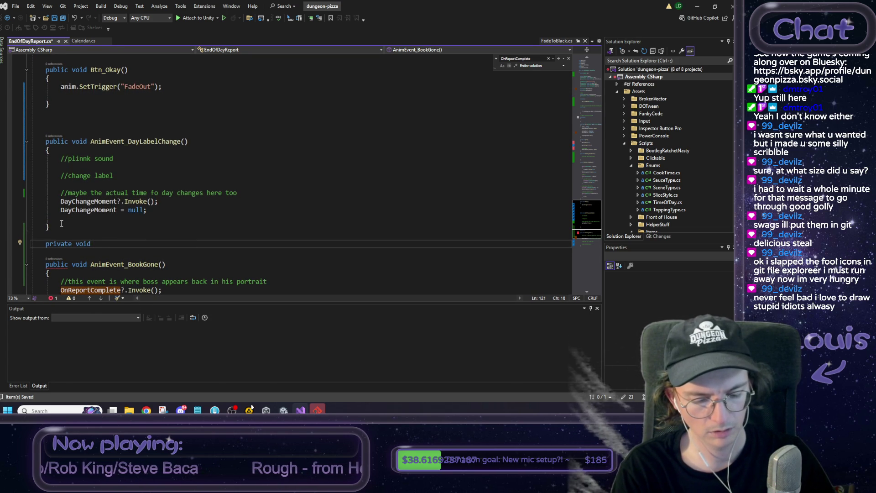
pyautogui.write('Update')
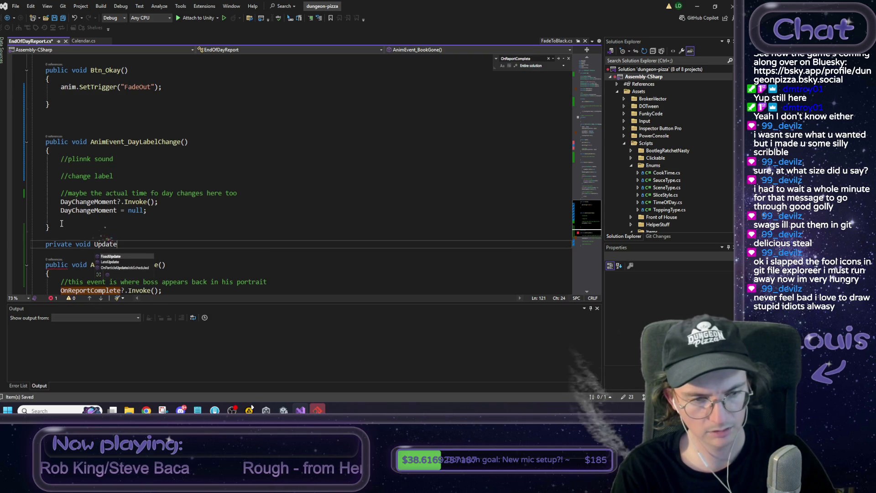
pyautogui.write('DayLabel')
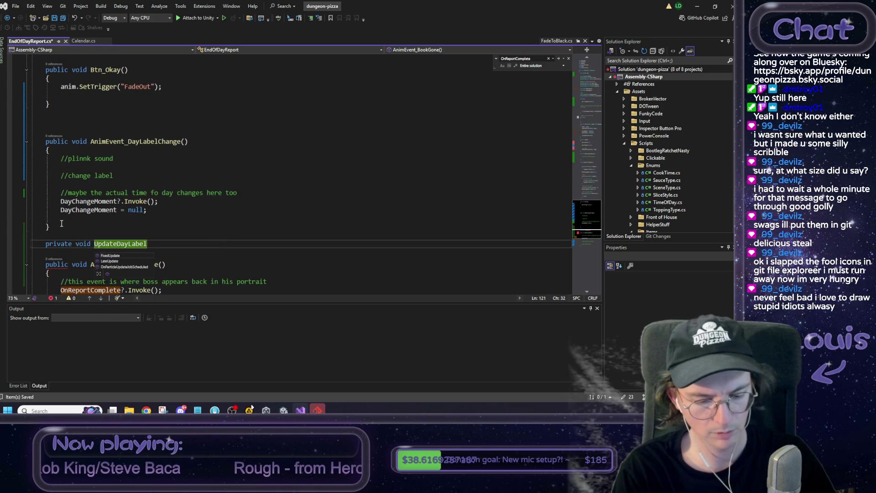
pyautogui.write('() {')
pyautogui.press('Return')
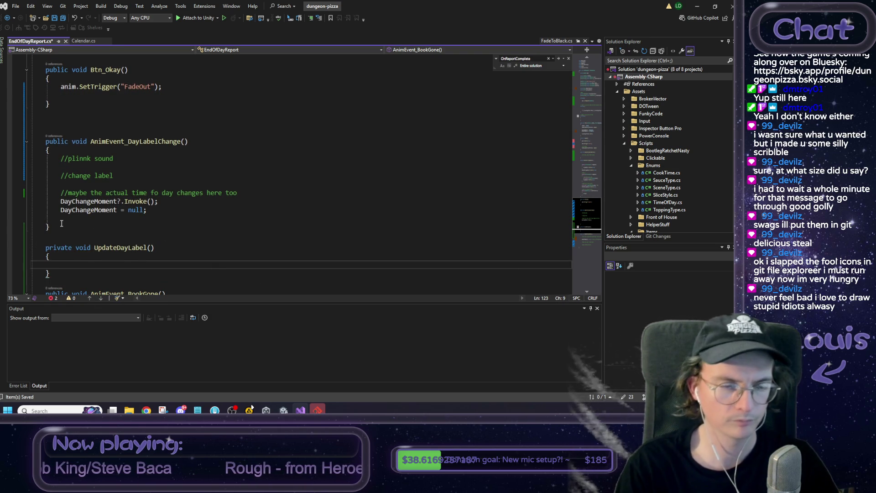
pyautogui.hotkey('ctrl', 's')
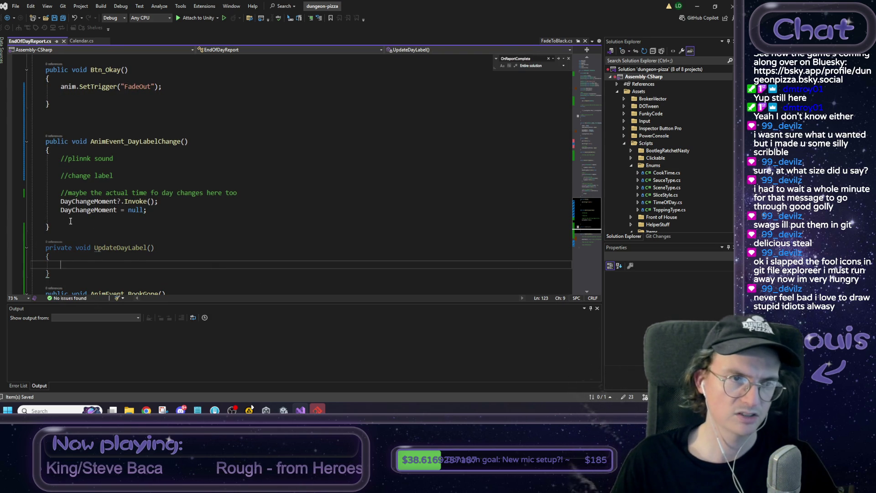
pyautogui.click(697, 6)
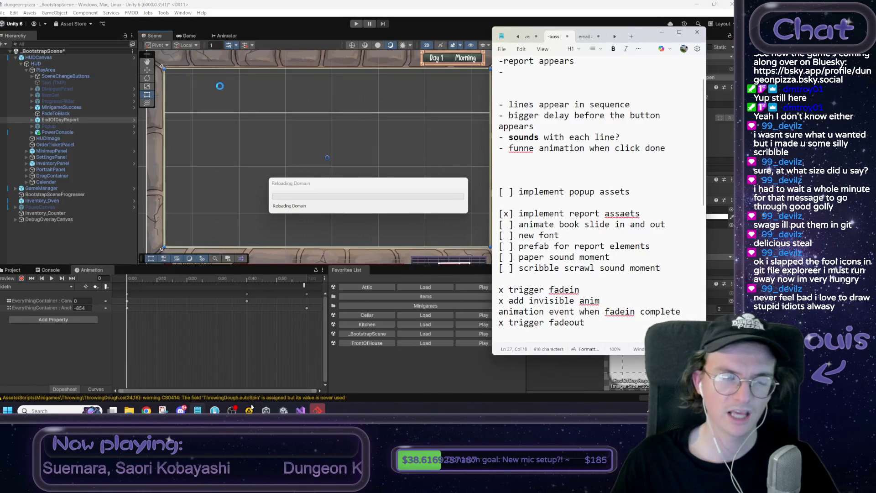
# Open the EndOfDayReport prefab in context, review its End Of Day Report script fields, then return to Visual Studio.
pyautogui.click(568, 3)
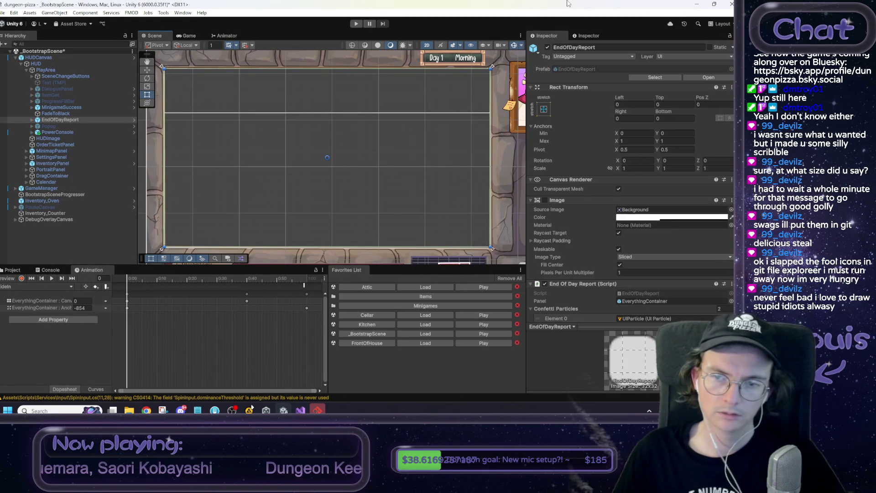
pyautogui.rightClick(74, 119)
pyautogui.moveTo(121, 211)
pyautogui.click(228, 210)
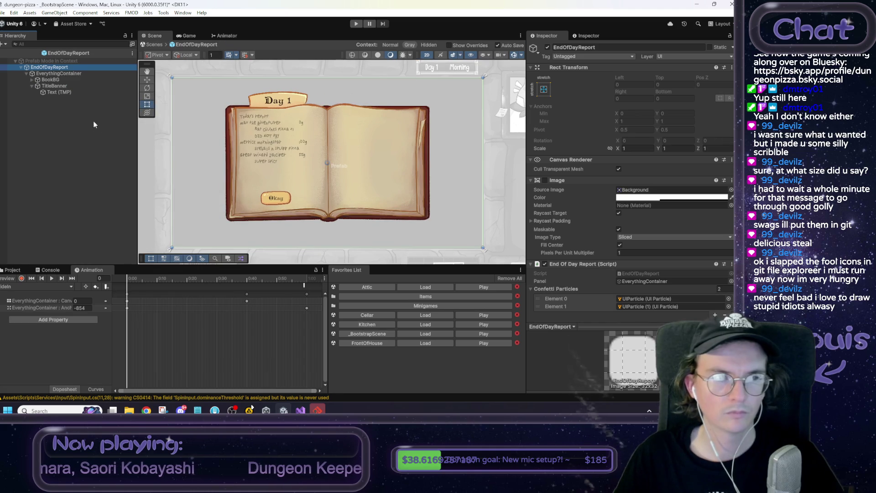
pyautogui.scroll(-5, 632, 292)
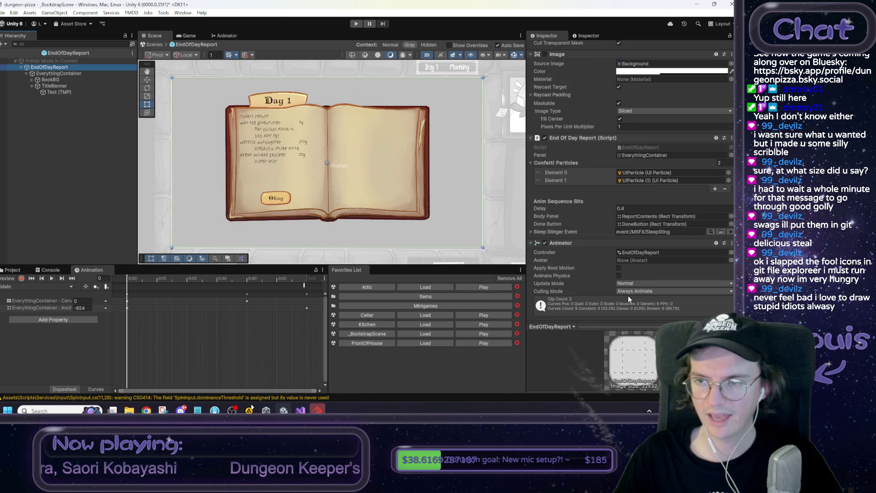
pyautogui.scroll(4, 628, 295)
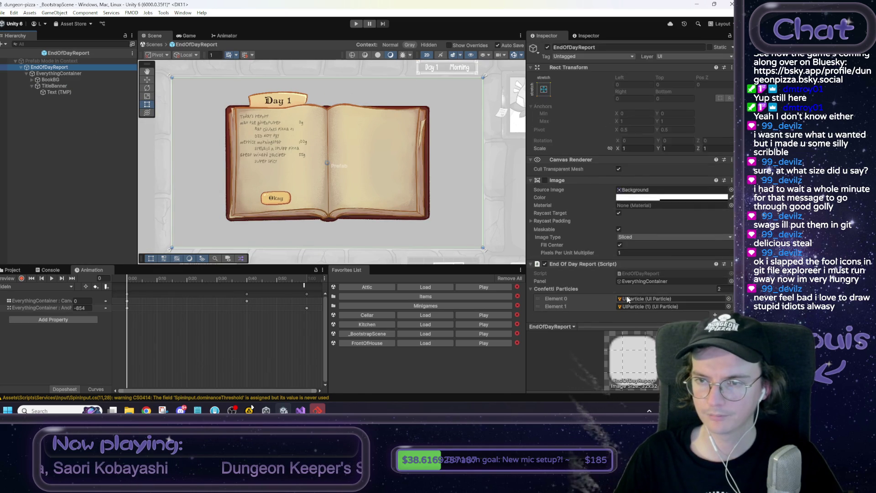
pyautogui.scroll(-2, 579, 246)
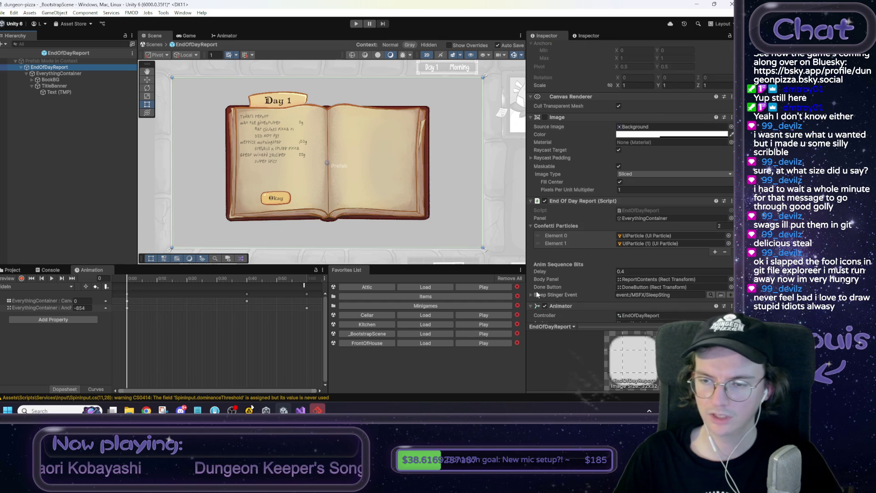
pyautogui.click(301, 411)
pyautogui.scroll(20, 274, 158)
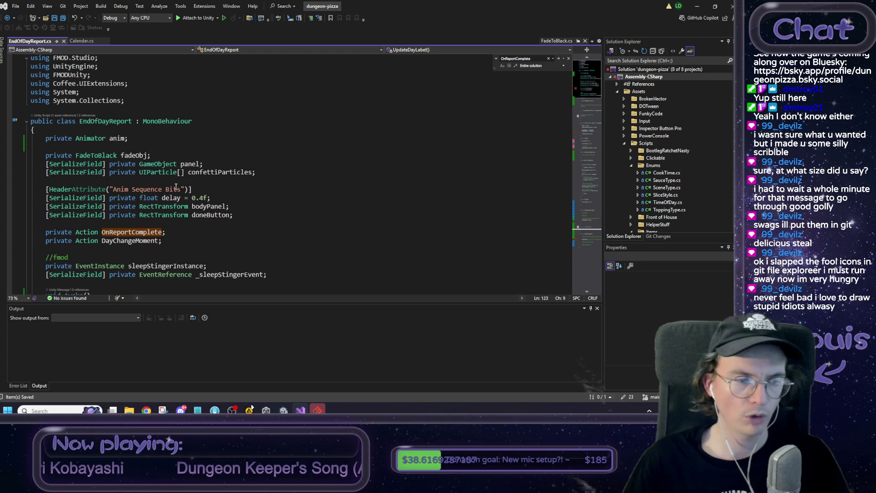
# Duplicate the panel field declaration and begin retyping its type as a Text field.
pyautogui.click(280, 170)
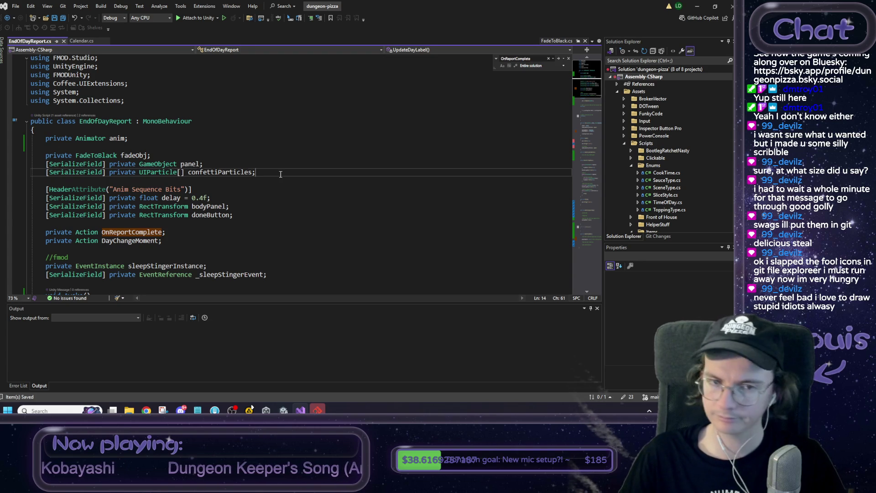
pyautogui.press('Up')
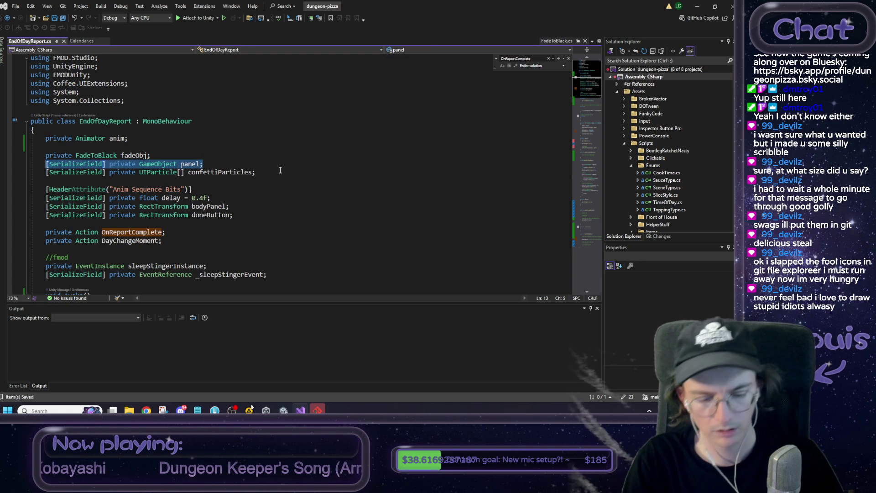
pyautogui.hotkey('ctrl', 'd')
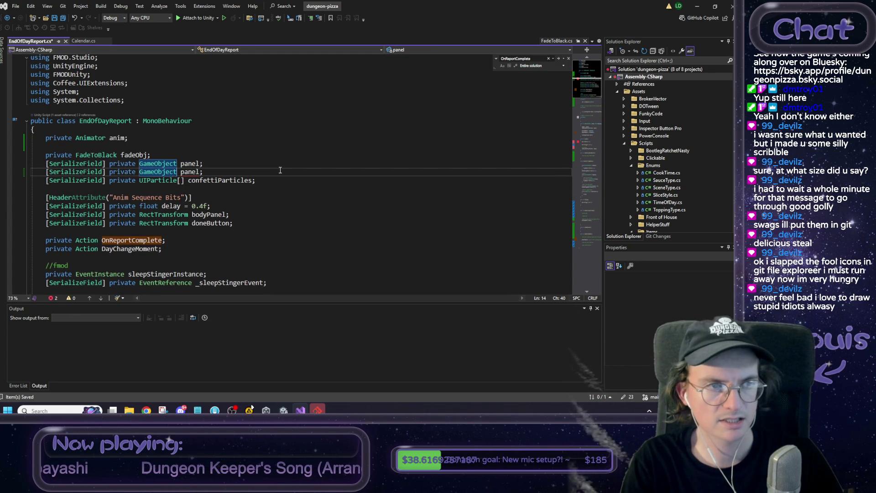
pyautogui.press('BackSpace')
pyautogui.press('BackSpace')
pyautogui.press('BackSpace')
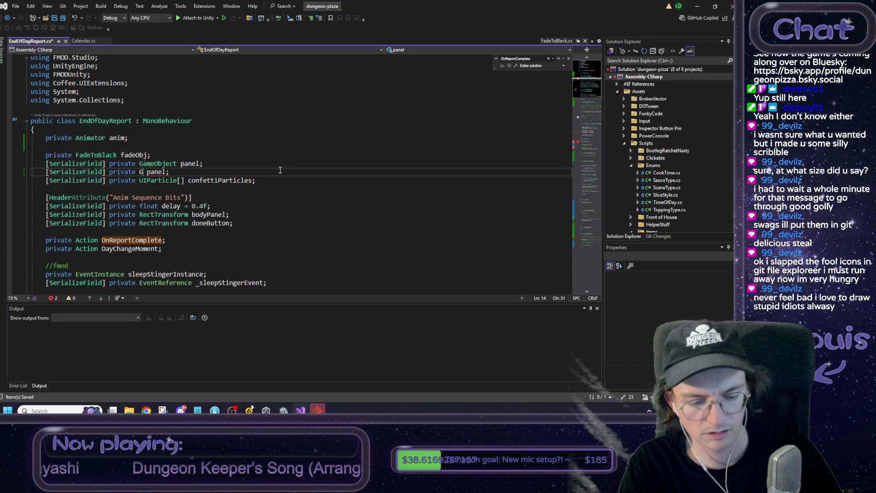
pyautogui.press('BackSpace')
pyautogui.write('TMPR')
pyautogui.press('BackSpace')
pyautogui.press('BackSpace')
pyautogui.press('BackSpace')
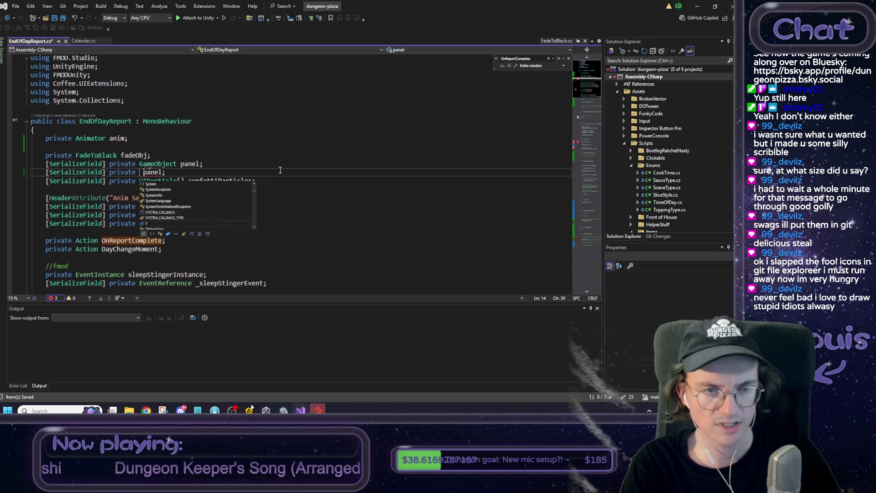
pyautogui.write('ext')
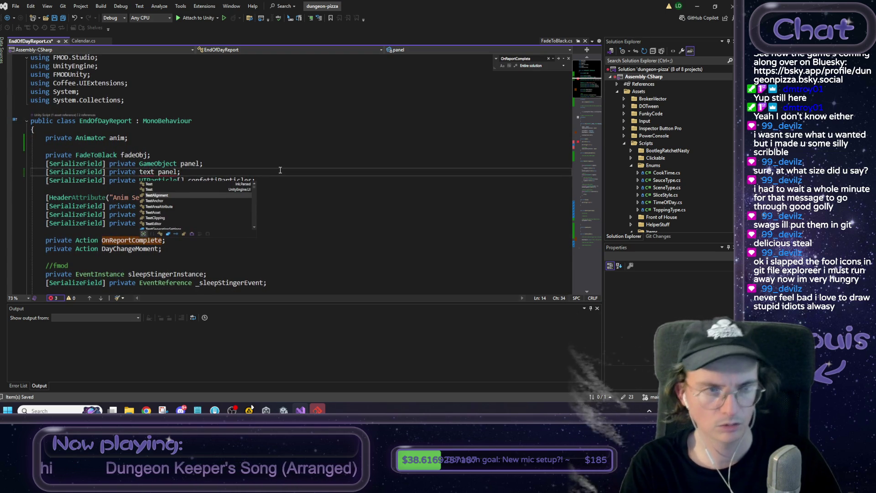
# Add a using TMPro directive below the existing using statements.
pyautogui.click(134, 110)
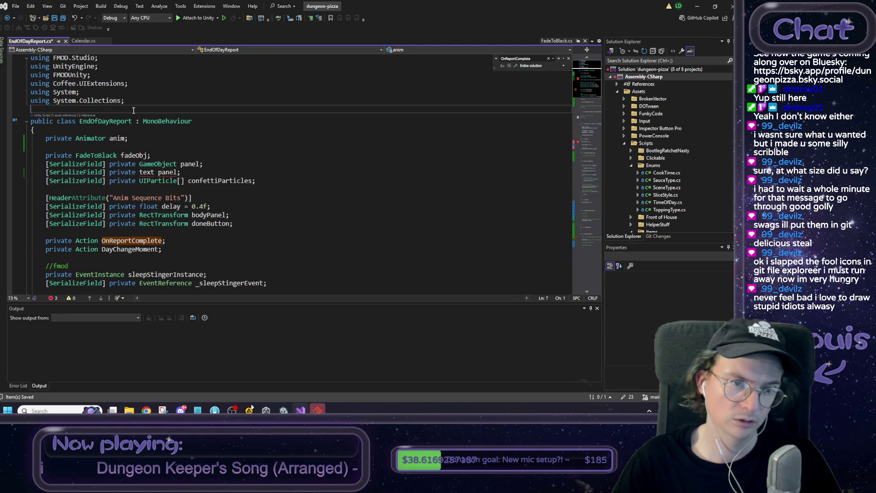
pyautogui.press('Return')
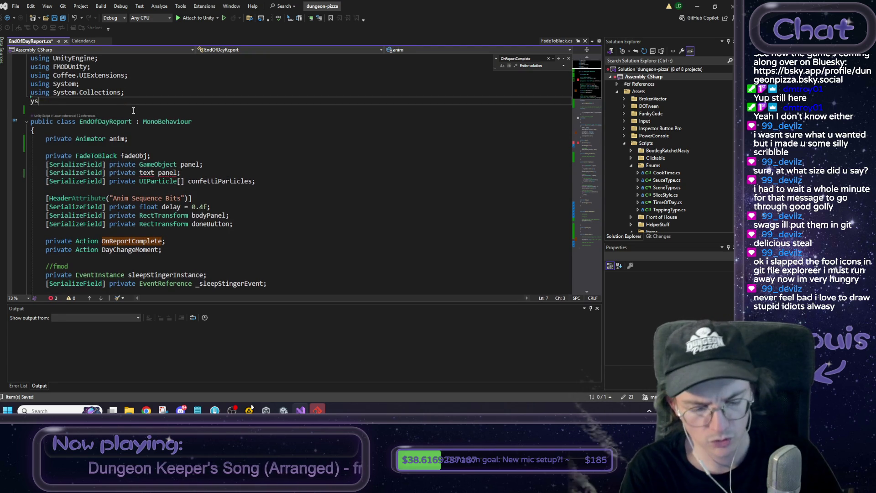
pyautogui.hotkey('ctrl', 'space')
pyautogui.write('using T')
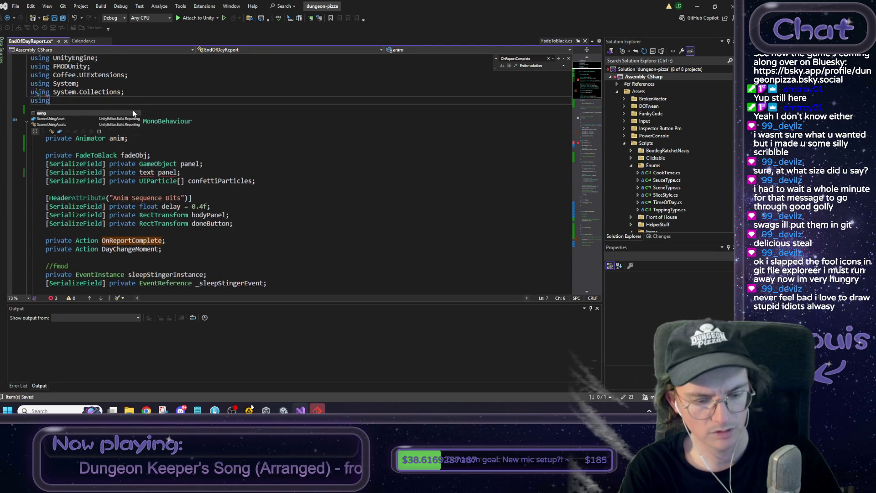
pyautogui.press('Tab')
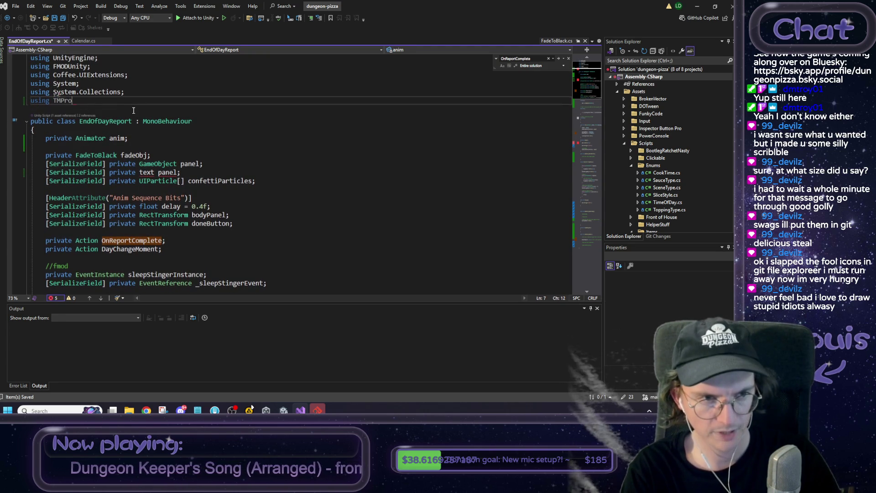
# Make the new field '[SerializeField] private TextMeshProUGUI dayLabel;'.
pyautogui.moveTo(181, 173); pyautogui.dragTo(142, 174)
pyautogui.write('Textmes')
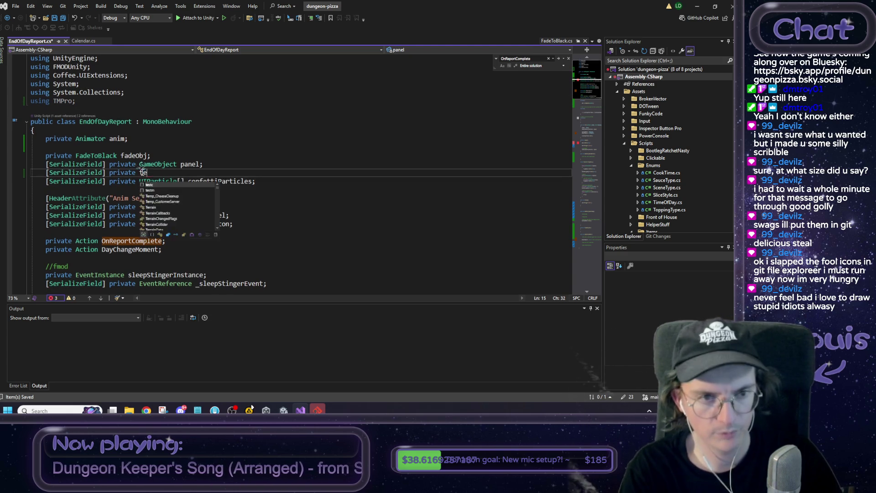
pyautogui.press('Down')
pyautogui.press('Down')
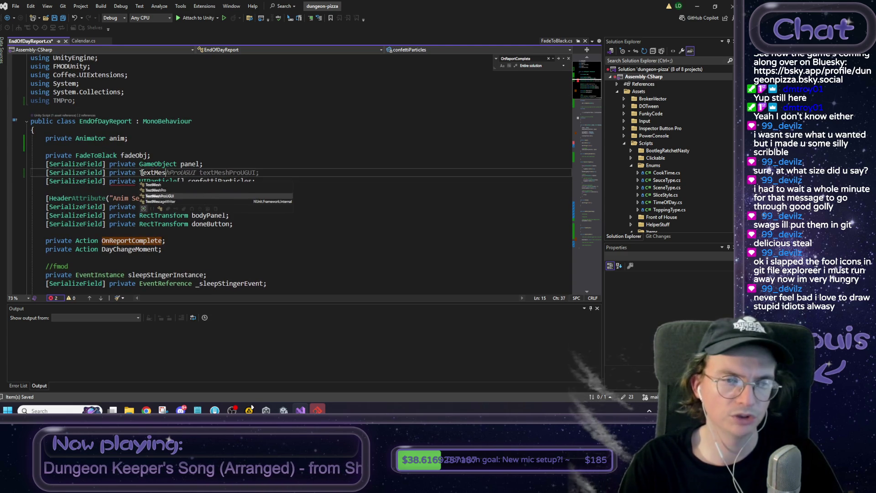
pyautogui.press('space')
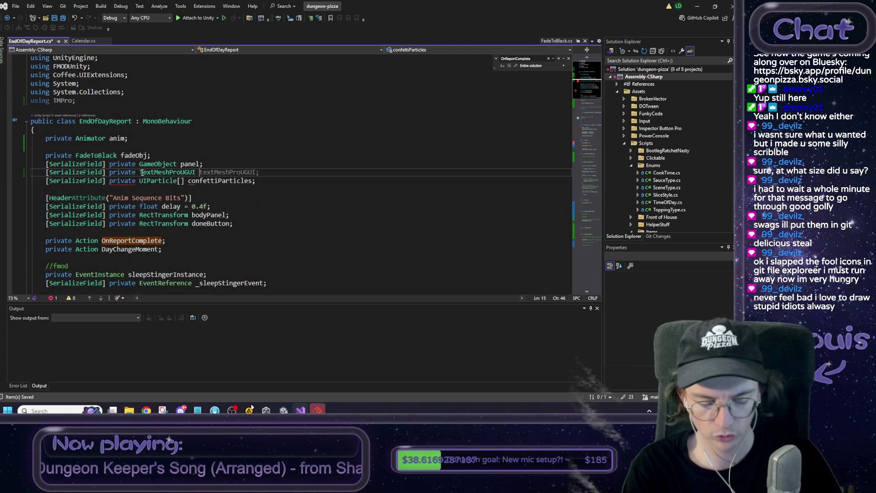
pyautogui.write('day')
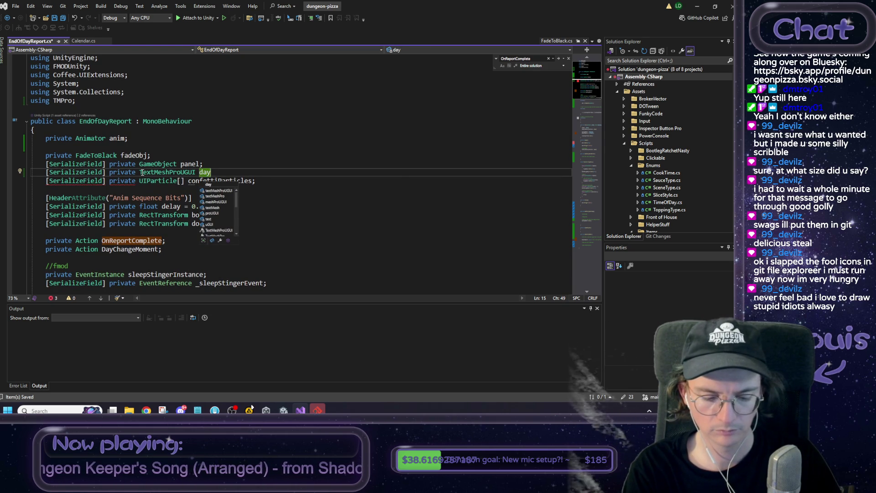
pyautogui.write('La')
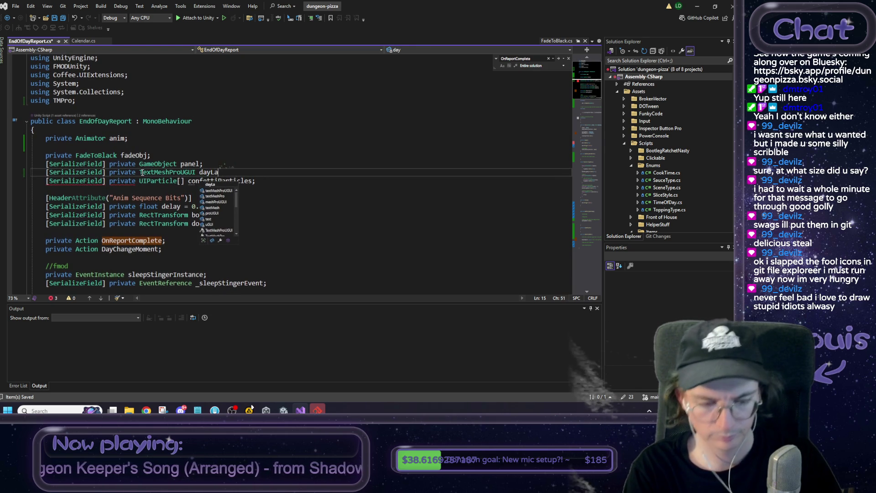
pyautogui.write('ber')
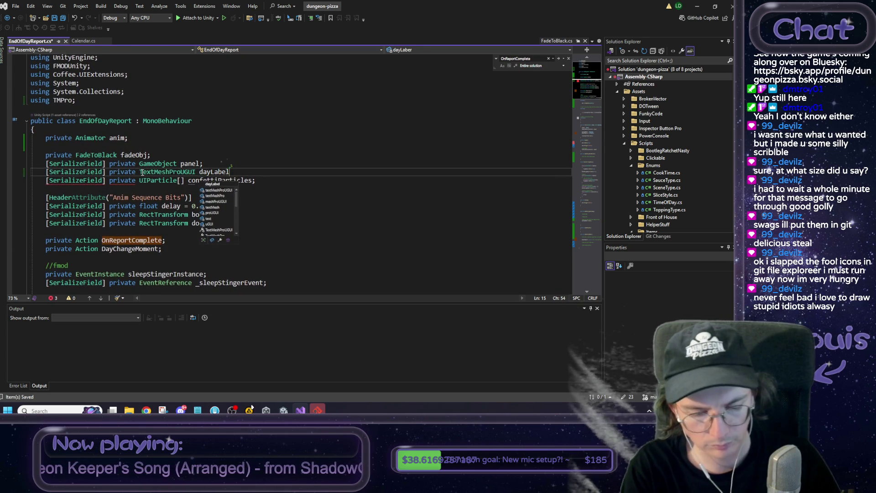
pyautogui.write('l;')
pyautogui.doubleClick(210, 174)
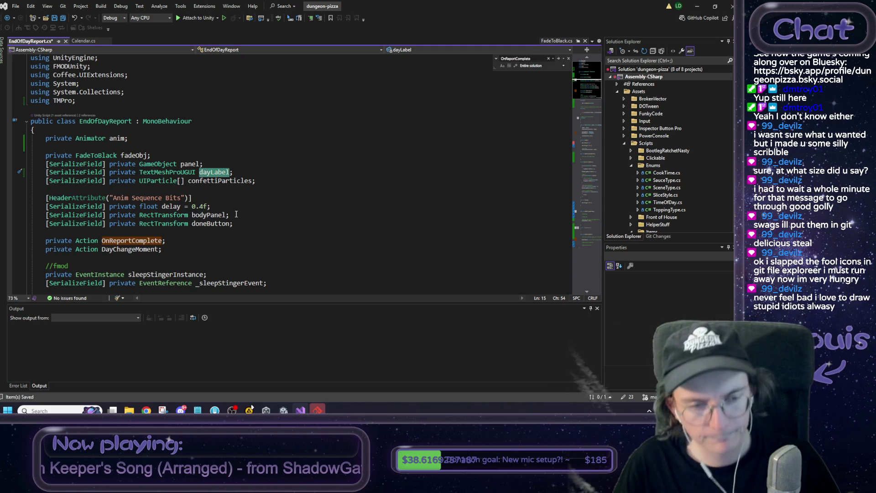
pyautogui.scroll(-4, 237, 211)
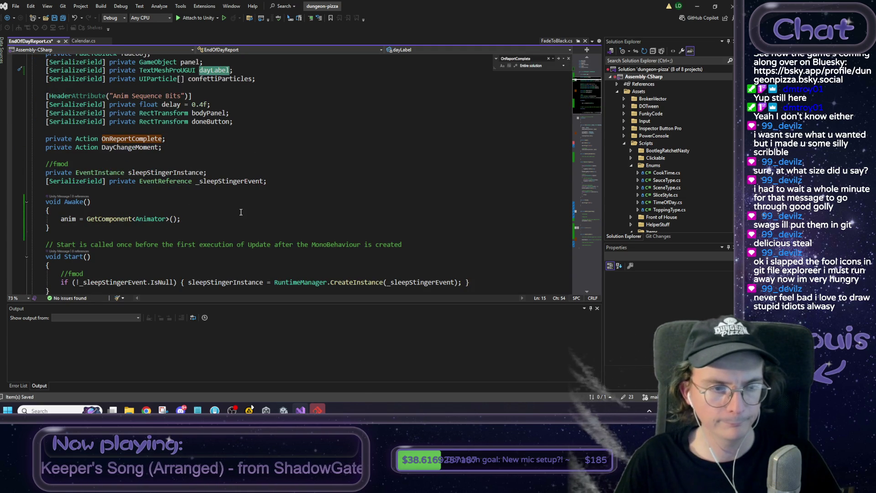
pyautogui.scroll(-7, 241, 213)
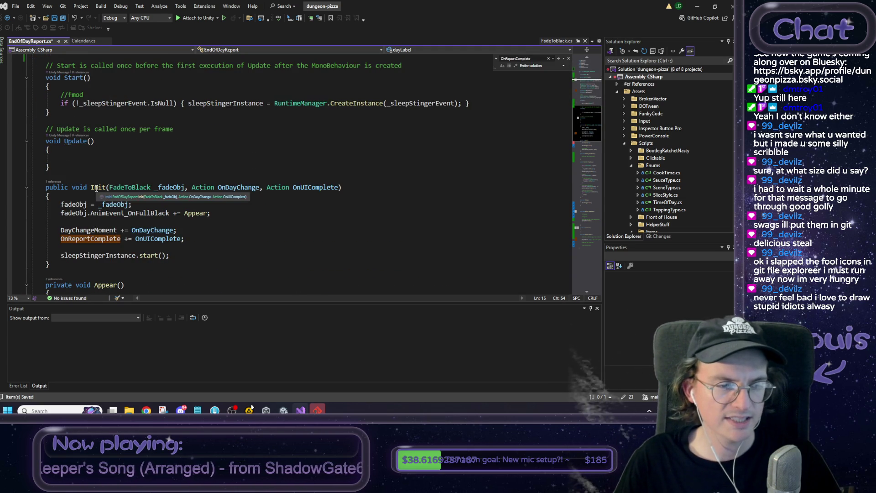
pyautogui.click(216, 213)
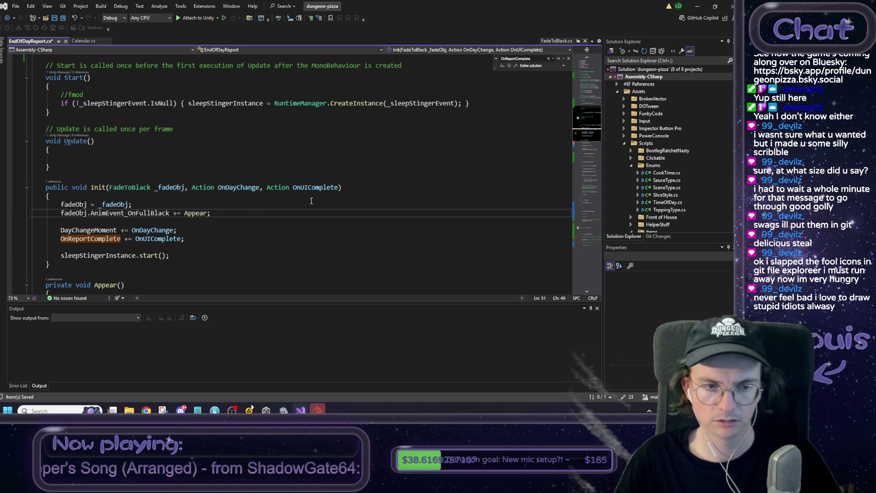
# In Init, add the statement dayLabel.text = "Day " + Calendar.GetDay();.
pyautogui.click(196, 239)
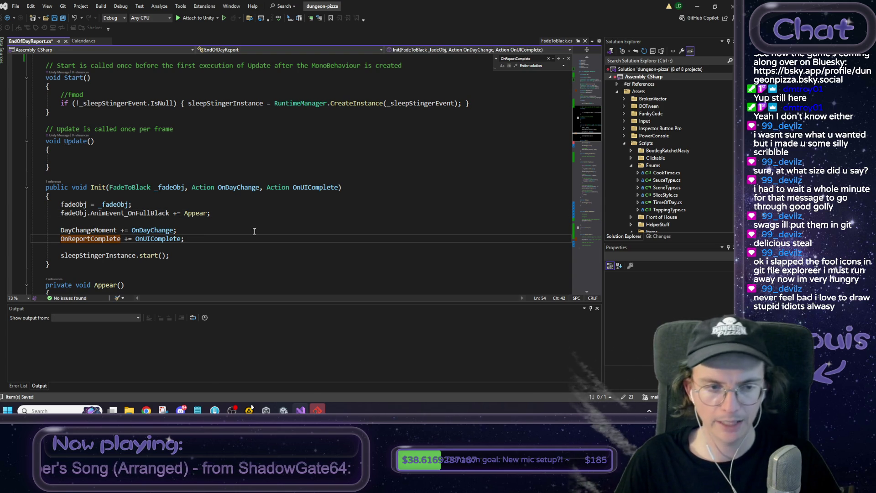
pyautogui.press('Return')
pyautogui.press('Return')
pyautogui.scroll(-1, 253, 227)
pyautogui.write('dayLabel')
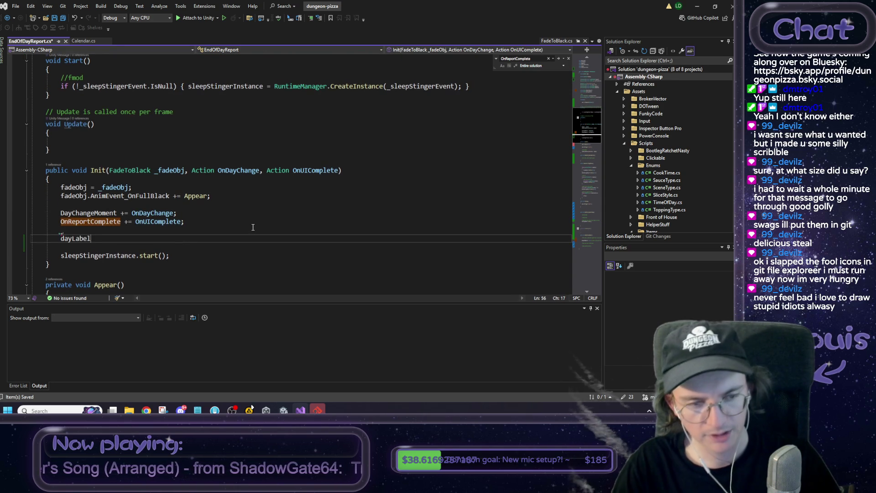
pyautogui.write('.text')
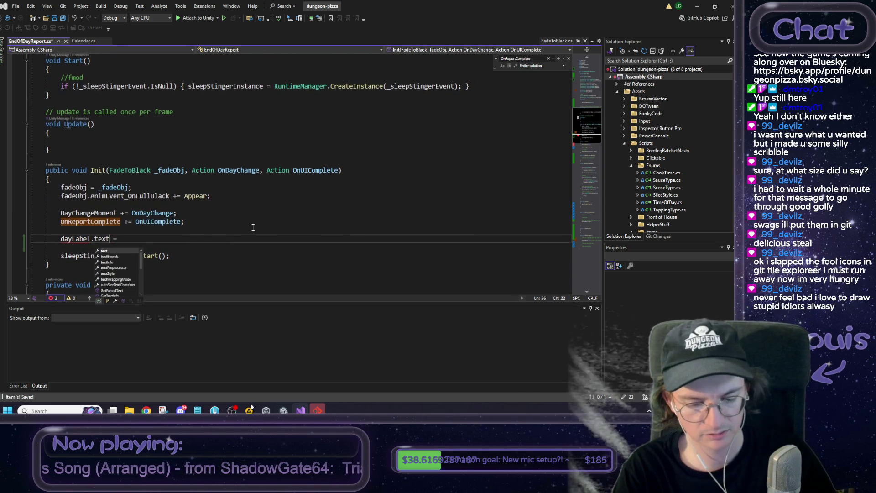
pyautogui.write(' = =')
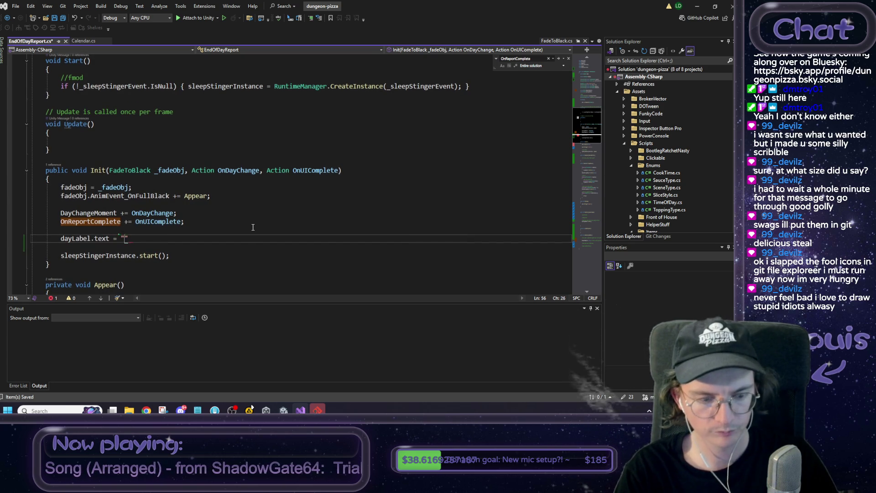
pyautogui.write('"Day ')
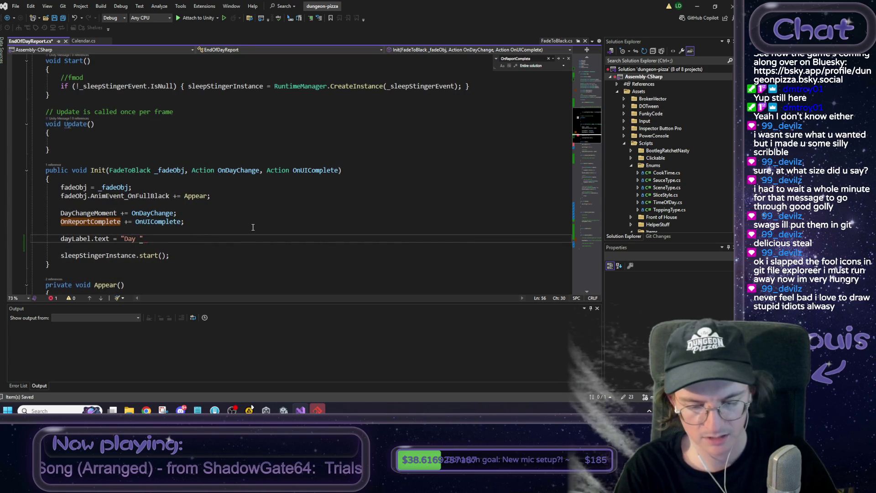
pyautogui.write('" + Cale')
pyautogui.press('Tab')
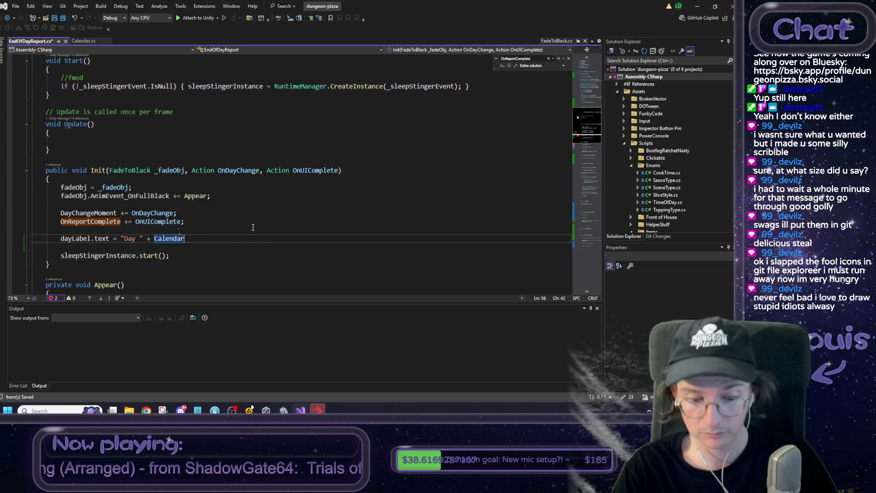
pyautogui.write('.')
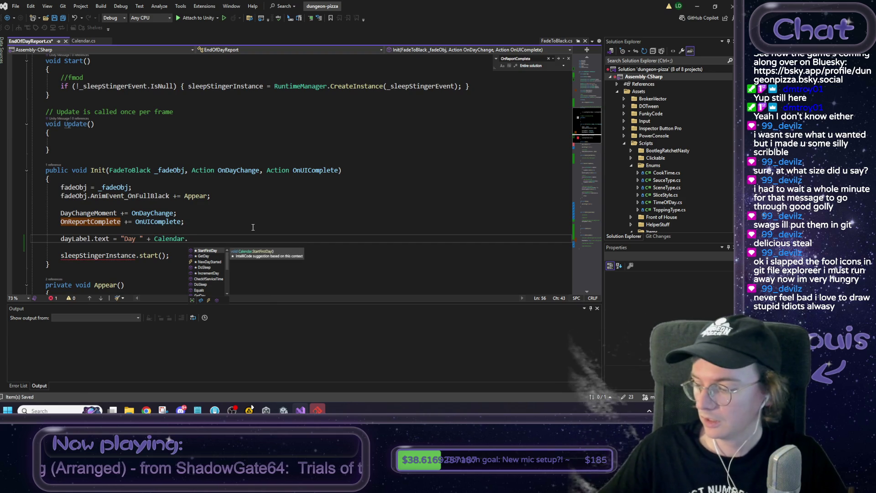
pyautogui.write('G')
pyautogui.press('Tab')
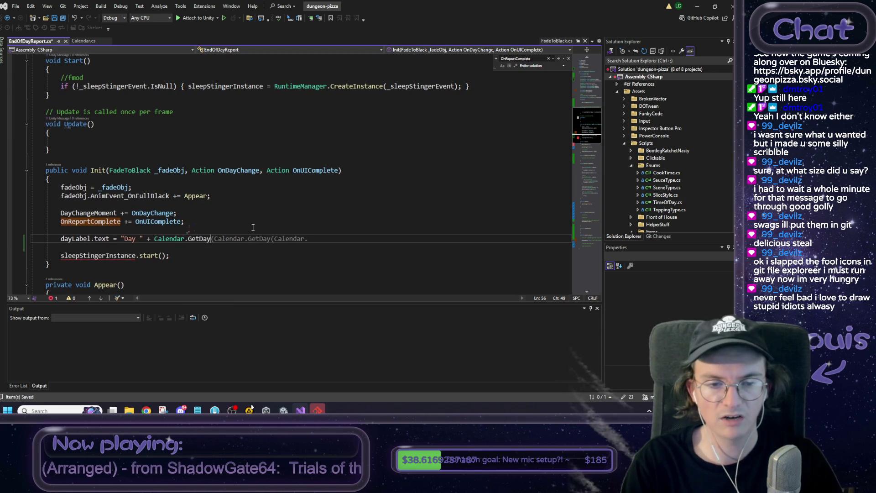
pyautogui.write('();')
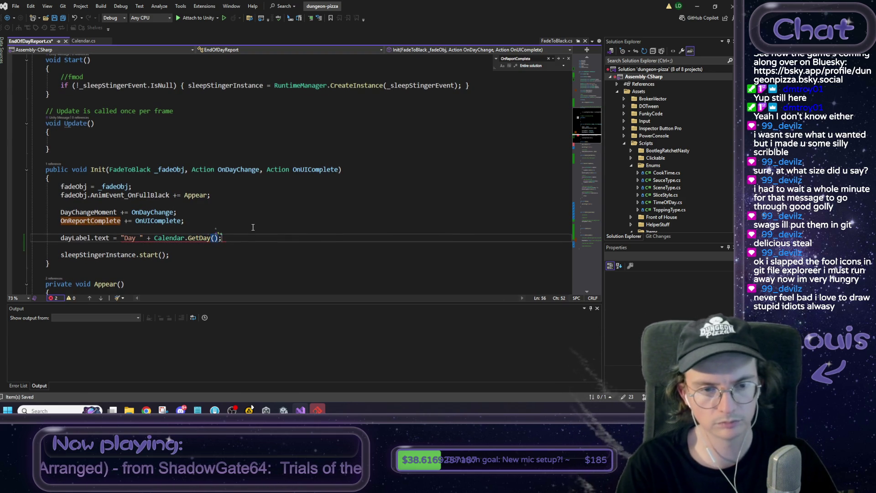
# Copy the dayLabel.text statement into the empty UpdateDayLabel() body.
pyautogui.scroll(-1, 131, 229)
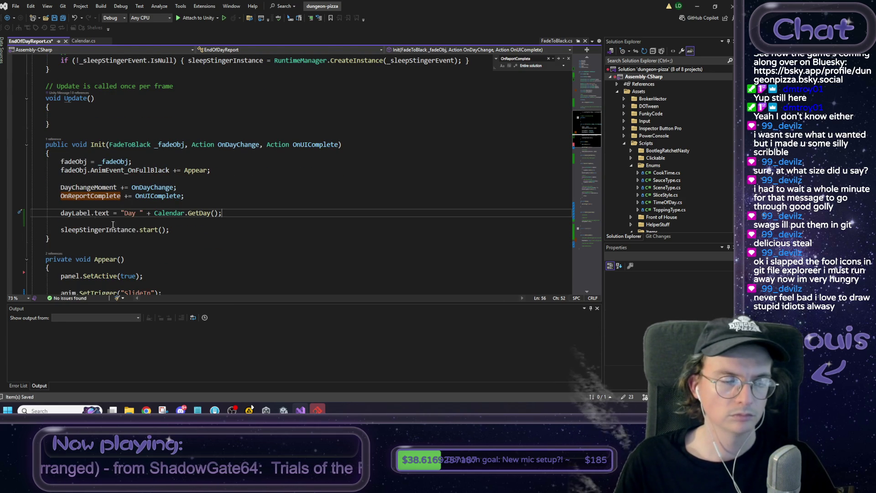
pyautogui.hotkey('shift', 'Home')
pyautogui.hotkey('ctrl', 'c')
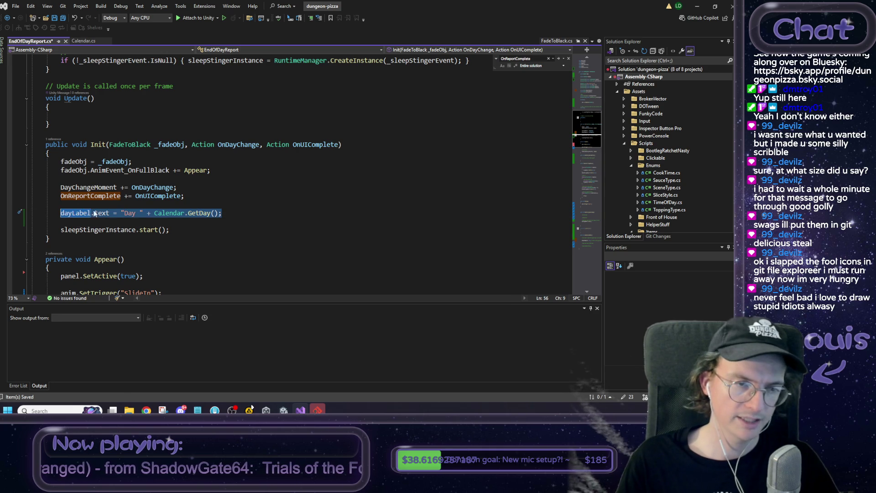
pyautogui.scroll(-5, 148, 202)
pyautogui.scroll(-15, 149, 201)
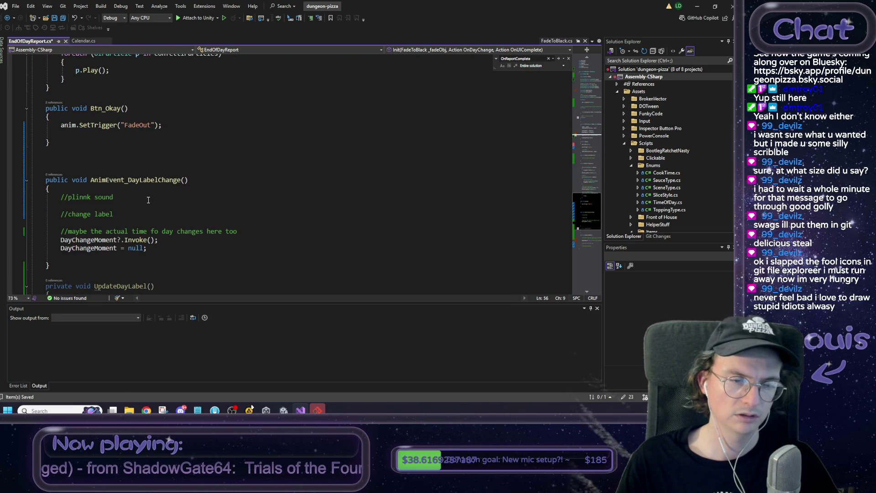
pyautogui.scroll(-2, 148, 200)
pyautogui.click(104, 252)
pyautogui.hotkey('ctrl', 'v')
pyautogui.moveTo(98, 236); pyautogui.dragTo(155, 236)
pyautogui.hotkey('ctrl', 'c')
pyautogui.scroll(3, 184, 227)
pyautogui.scroll(12, 184, 228)
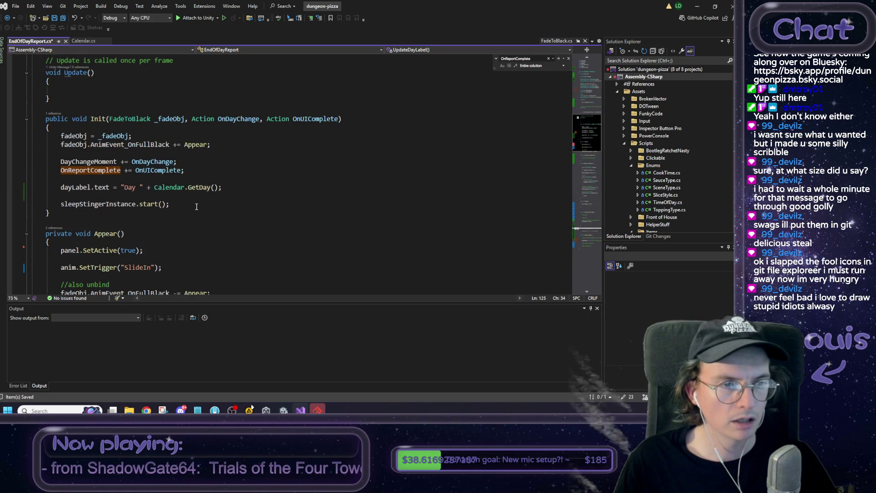
pyautogui.moveTo(248, 187); pyautogui.dragTo(61, 187)
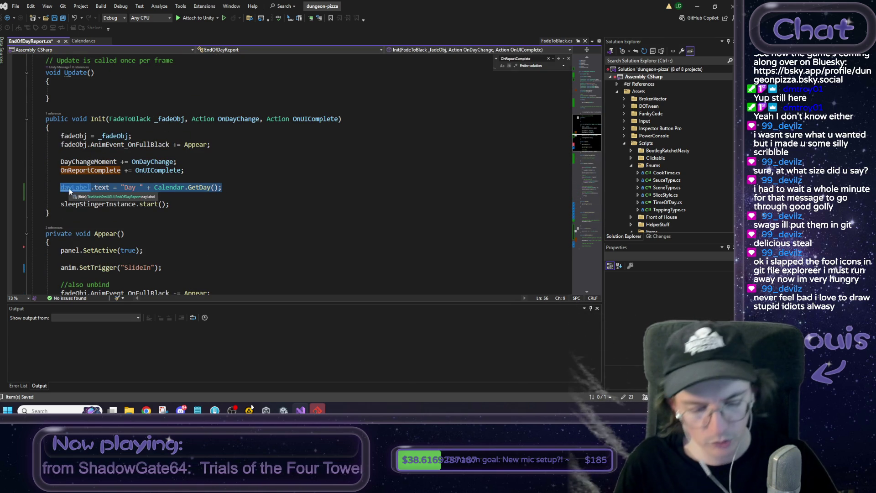
# Replace the dayLabel.text assignment in Init with an UpdateDayLabel() call and highlight DayChangeMoment usages.
pyautogui.hotkey('ctrl', 'v')
pyautogui.write(';')
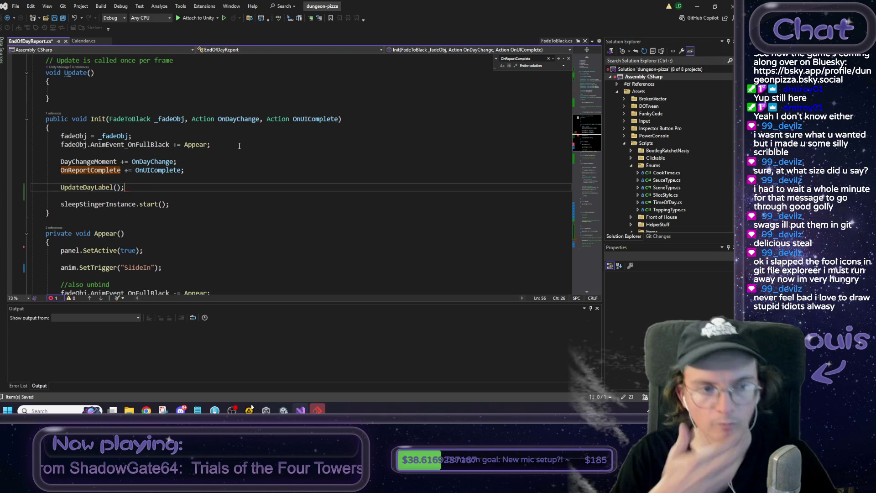
pyautogui.scroll(-5, 215, 148)
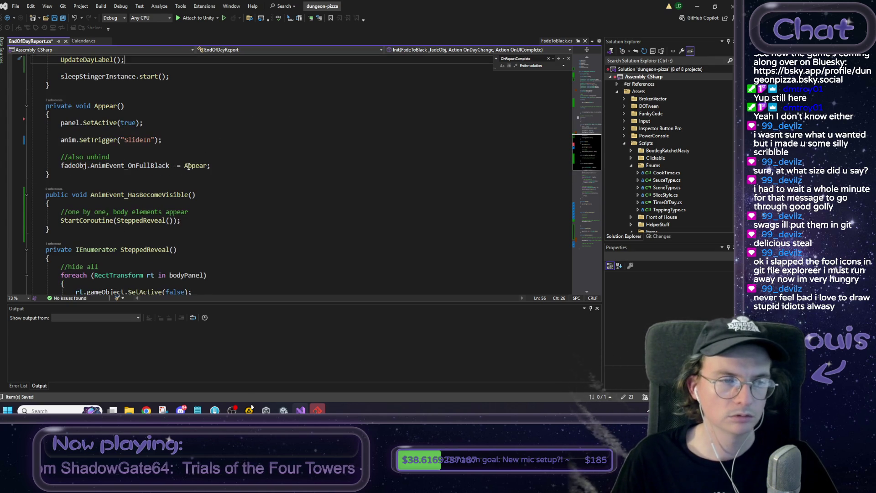
pyautogui.scroll(-5, 192, 169)
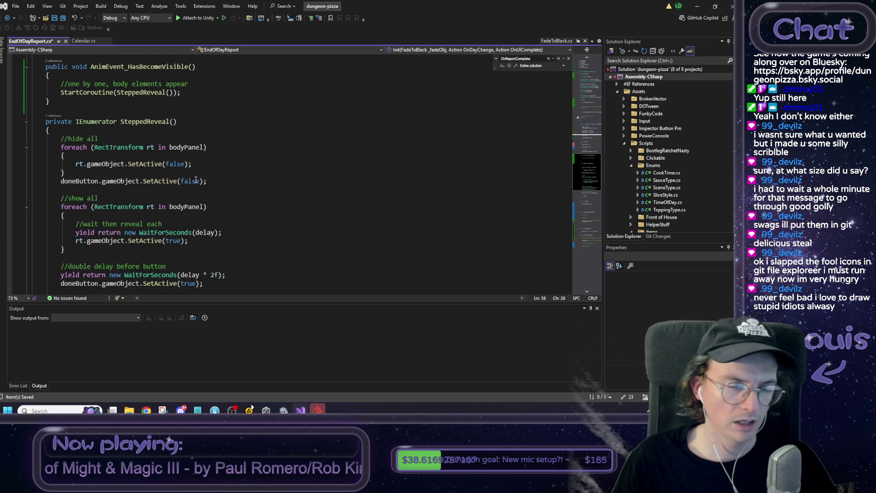
pyautogui.scroll(-8, 197, 183)
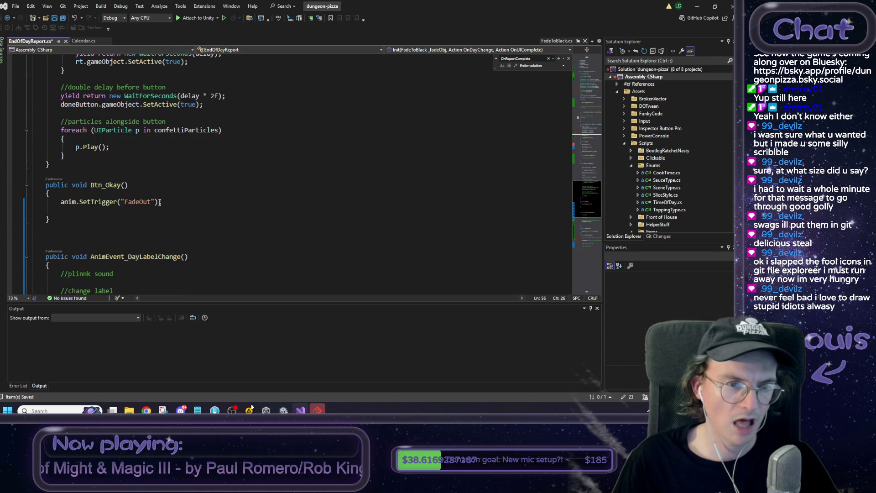
pyautogui.scroll(-3, 126, 198)
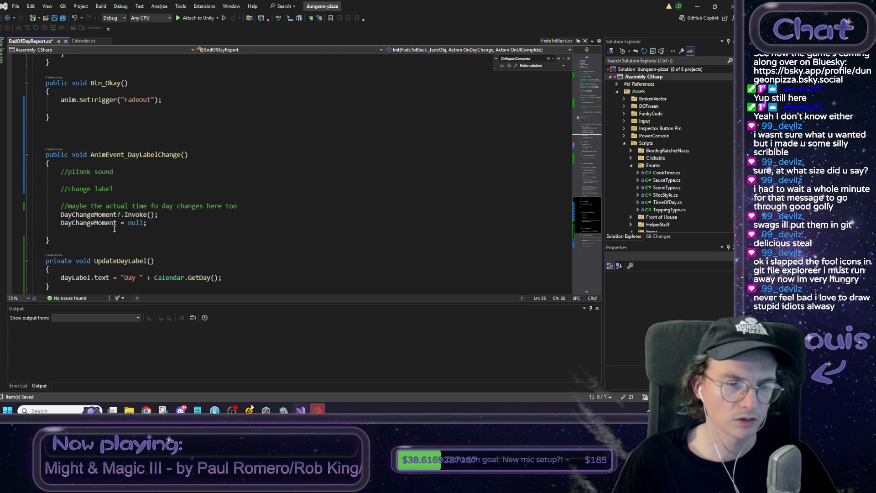
pyautogui.doubleClick(114, 225)
# Try a blank line after the OnReportComplete subscription, remove it, and return to the UpdateDayLabel call.
pyautogui.scroll(10, 110, 219)
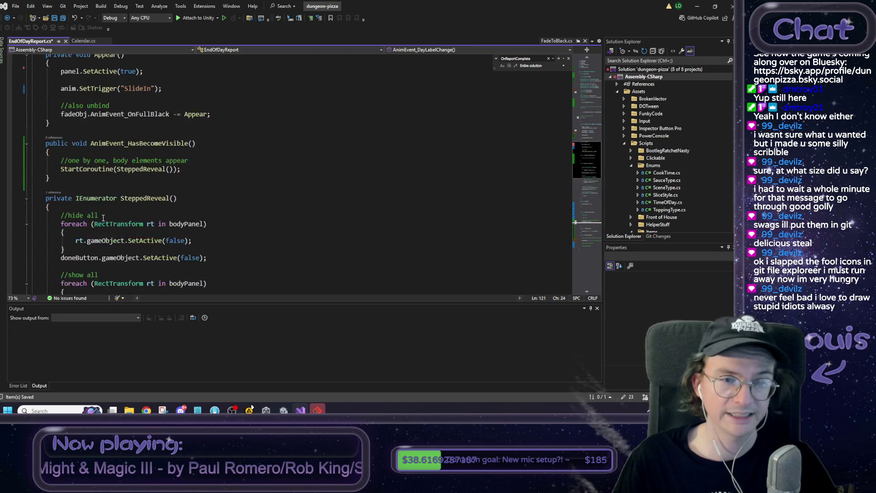
pyautogui.scroll(8, 103, 217)
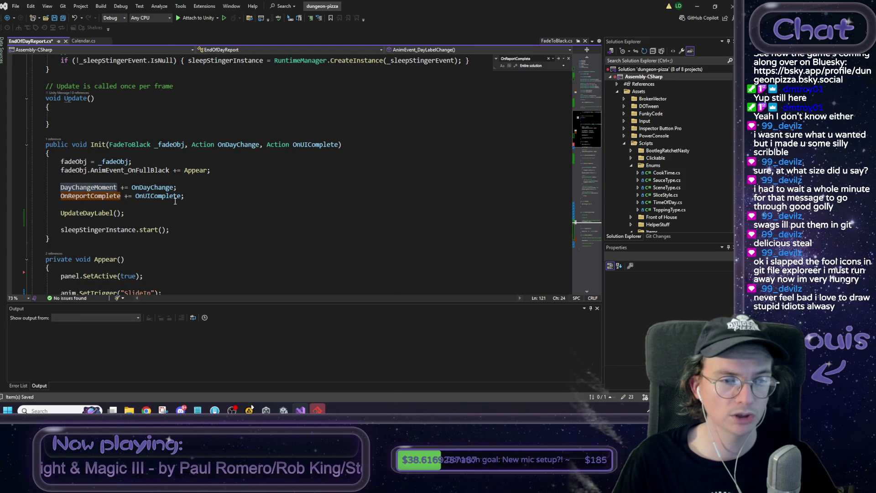
pyautogui.click(202, 196)
pyautogui.press('Return')
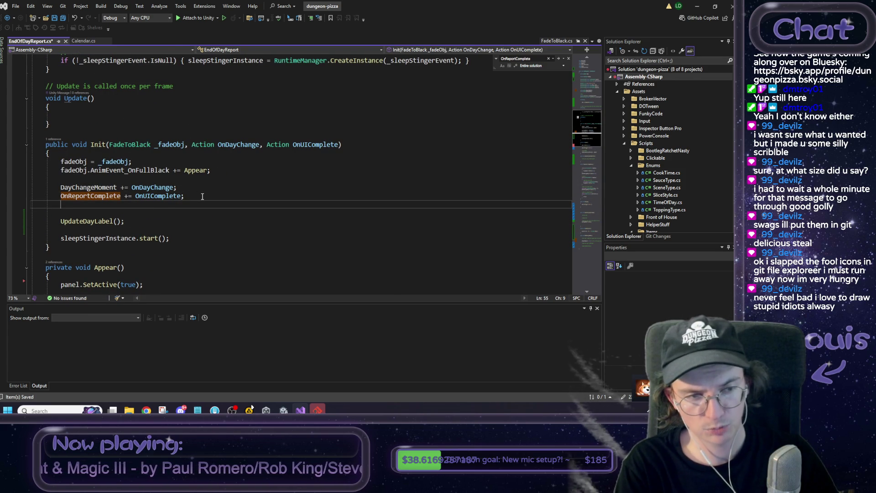
pyautogui.hotkey('alt', 'Up')
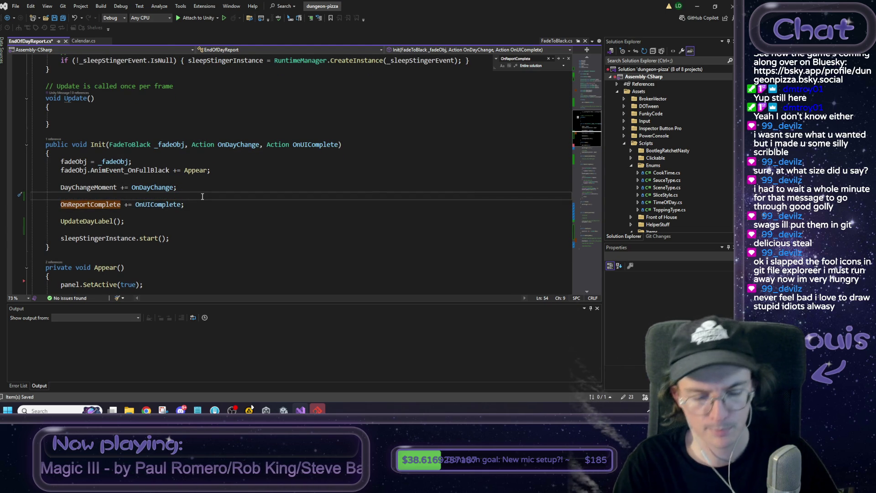
pyautogui.press('BackSpace')
pyautogui.keyDown('ctrl'); pyautogui.click(153, 187); pyautogui.keyUp('ctrl')
pyautogui.scroll(1, 174, 189)
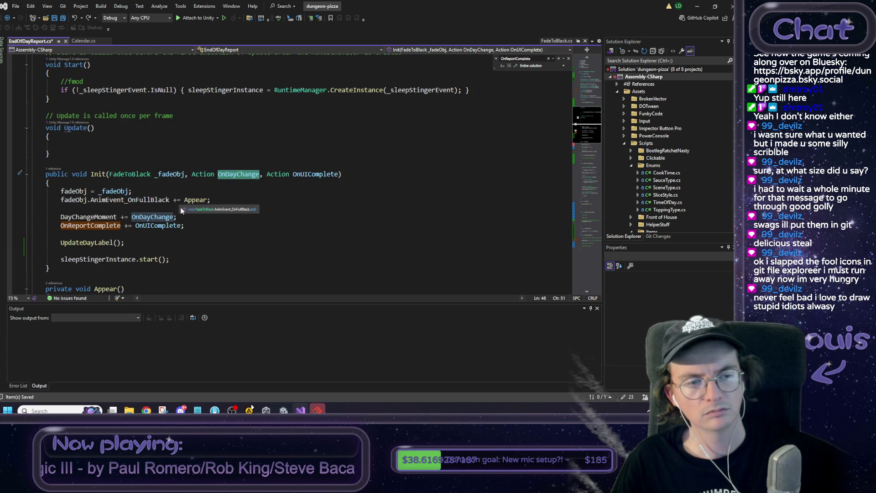
pyautogui.click(143, 241)
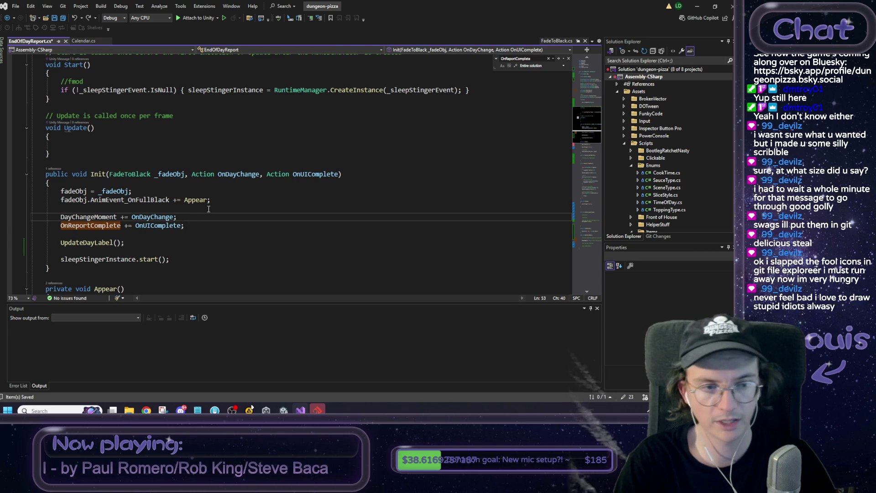
# Add 'DayChangeMoment += UpdateDayLabel;' on a new line in Init.
pyautogui.press('Return')
pyautogui.write('DayCh')
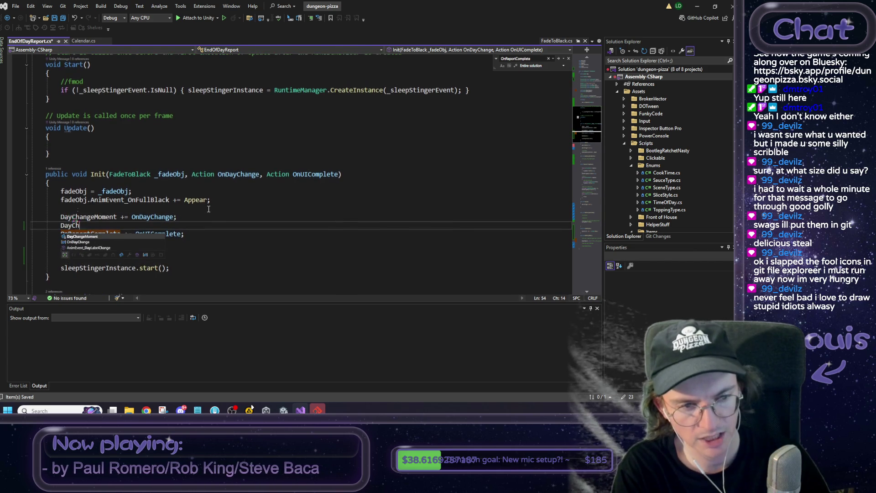
pyautogui.press('Tab')
pyautogui.write('+= ')
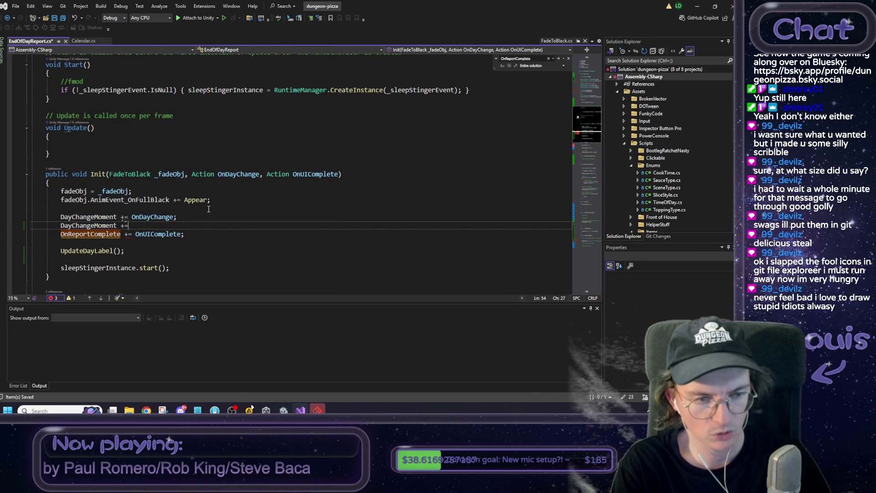
pyautogui.write('Up')
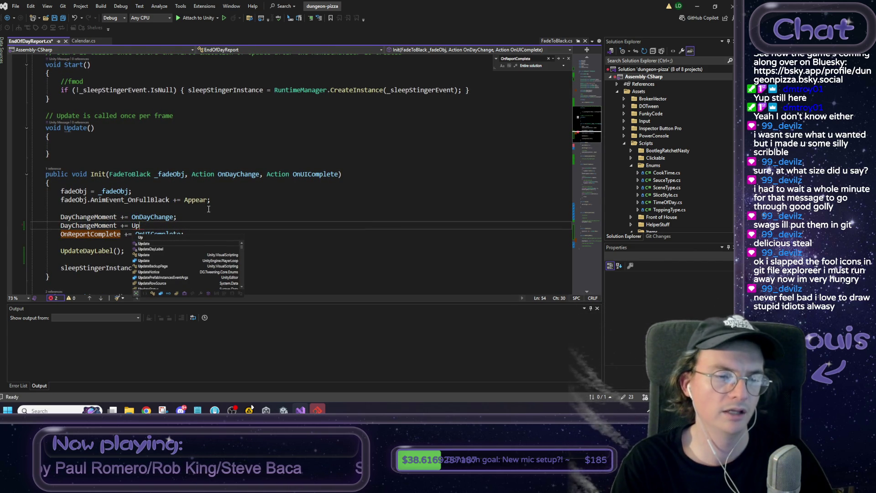
pyautogui.press('Down')
pyautogui.press('Tab')
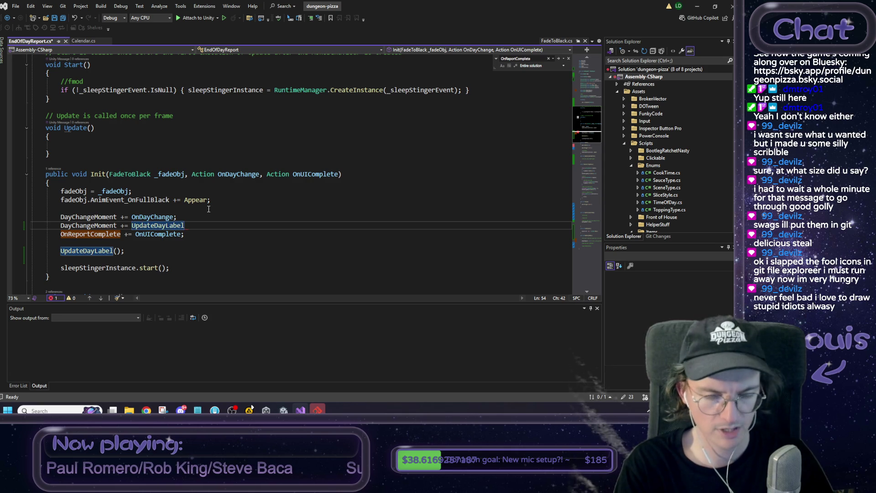
pyautogui.write(';')
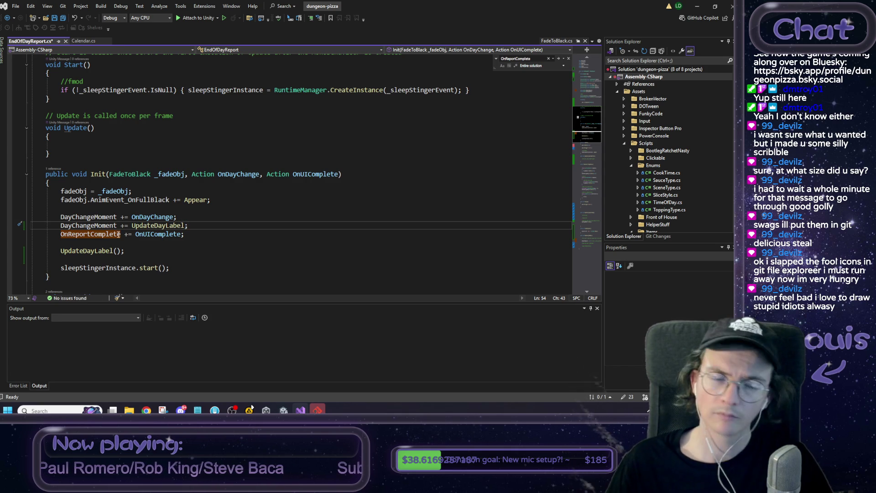
# Search EndOfDayReport.cs for DayChangeMoment and jump to its next usage.
pyautogui.click(108, 227)
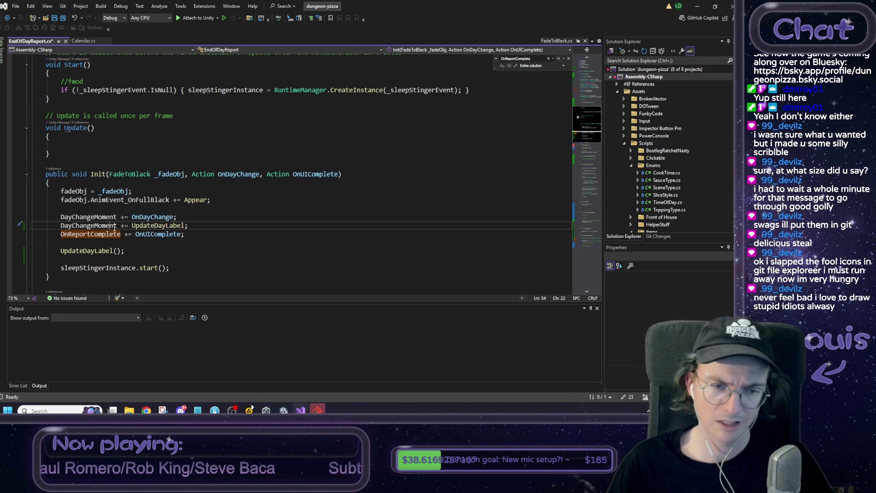
pyautogui.doubleClick(105, 226)
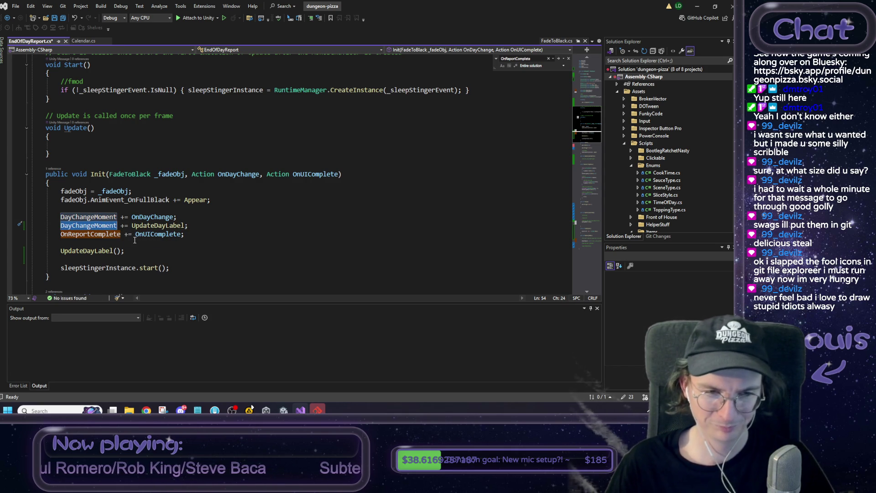
pyautogui.hotkey('ctrl', 'f')
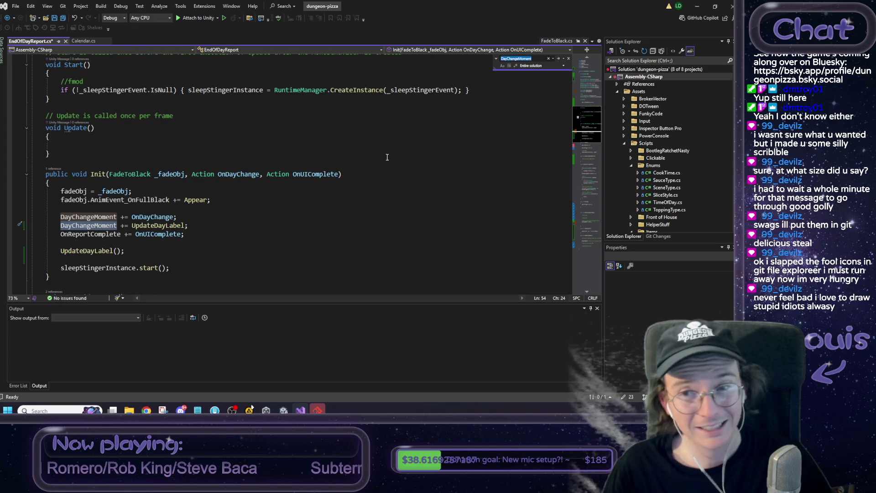
pyautogui.press('Return')
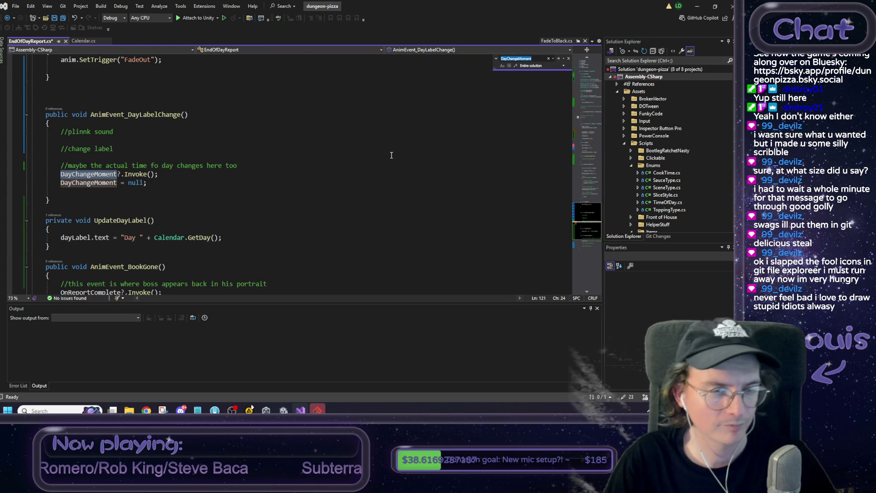
# Place the caret above the '//change label' comment near line 122 and save EndOfDayReport.cs.
pyautogui.click(165, 182)
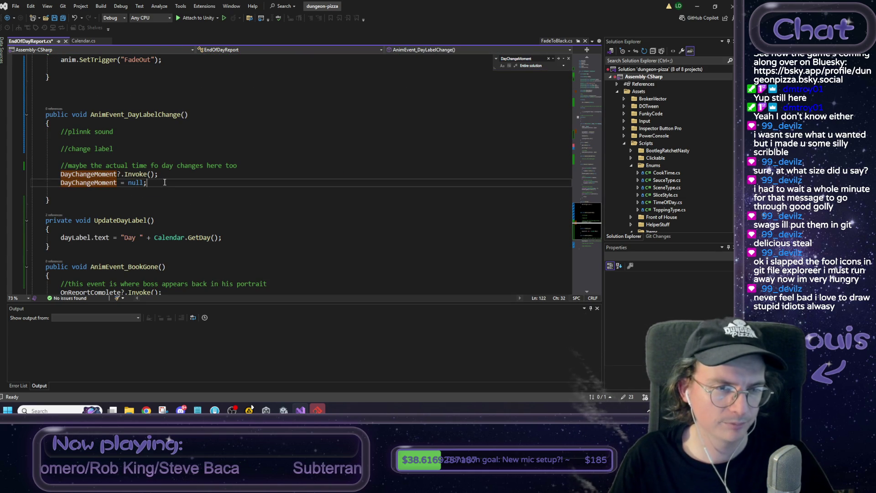
pyautogui.moveTo(239, 164)
pyautogui.mouseDown()
pyautogui.moveTo(28, 166)
pyautogui.moveTo(31, 182)
pyautogui.mouseUp()
pyautogui.click(193, 181)
pyautogui.doubleClick(81, 164)
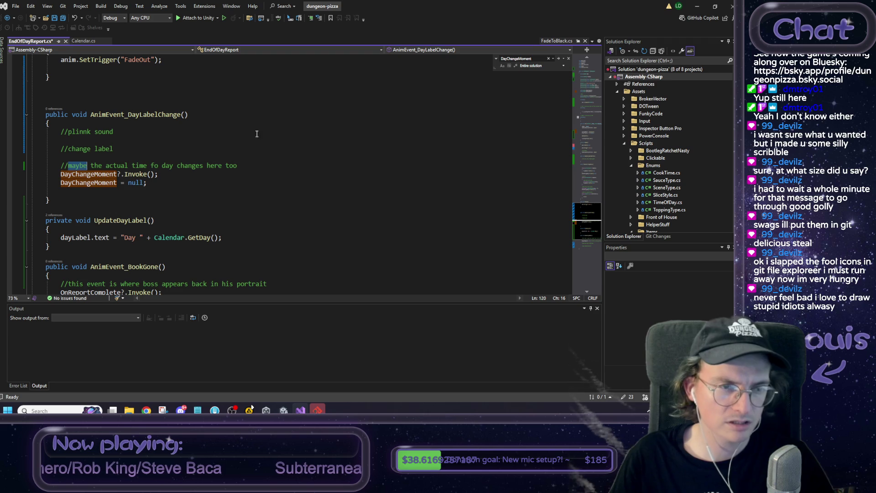
pyautogui.click(262, 157)
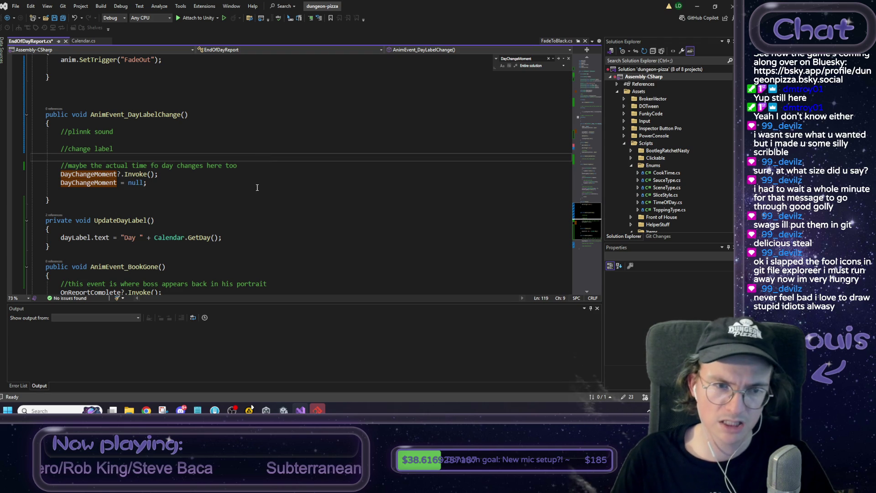
pyautogui.hotkey('ctrl', 's')
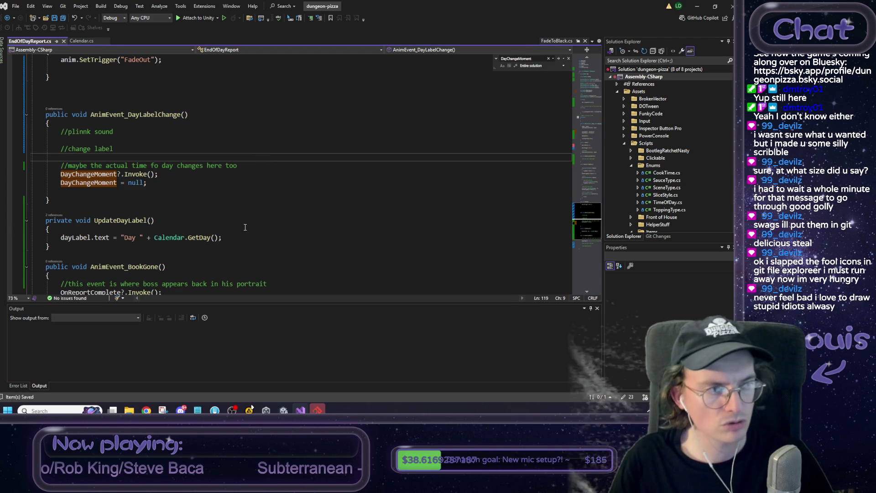
# Back in Unity, deactivate the EndOfDayReport prefab's EverythingContainer so the book disappears.
pyautogui.click(694, 8)
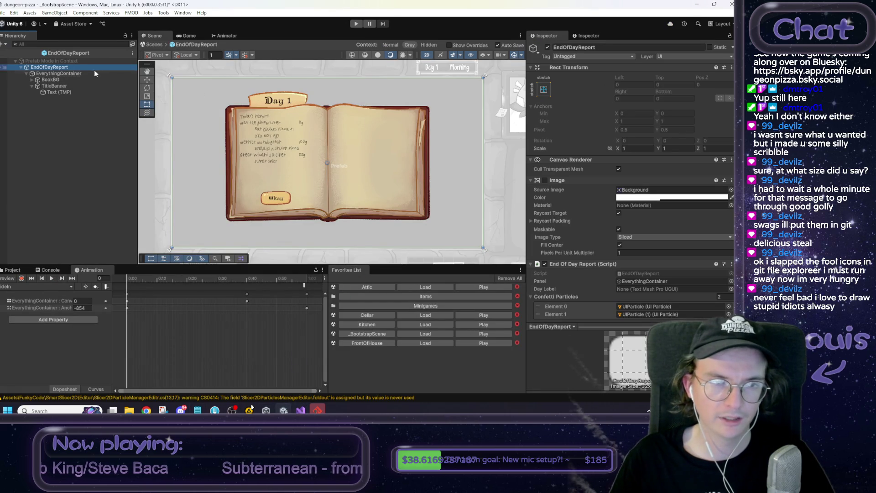
pyautogui.click(78, 73)
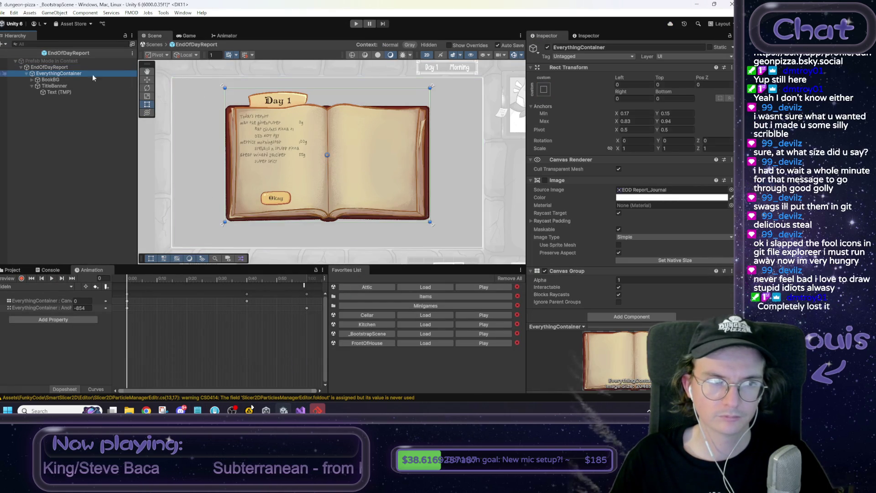
pyautogui.click(547, 47)
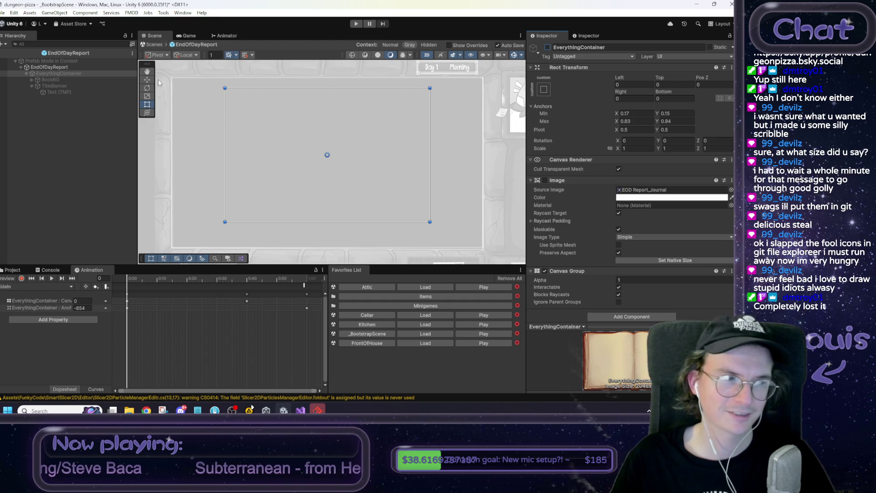
# Exit prefab mode, load the Attic scene saving _BootstrapScene, and enter Play mode.
pyautogui.click(154, 44)
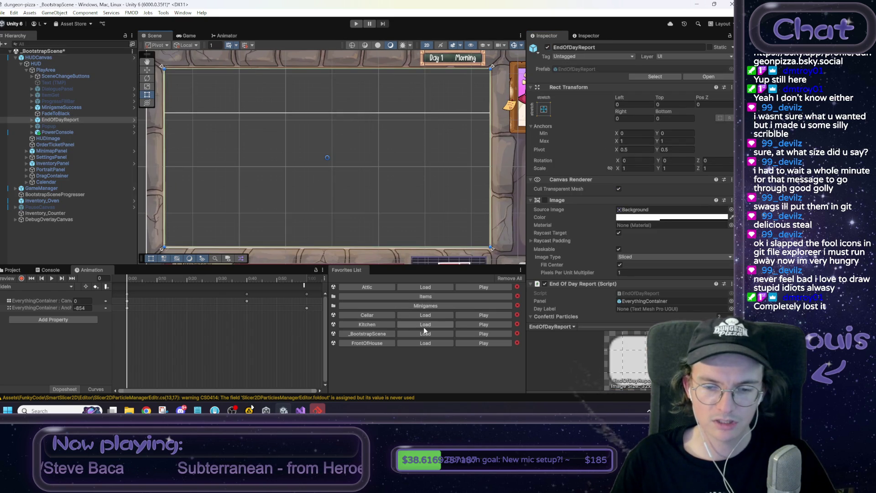
pyautogui.click(425, 287)
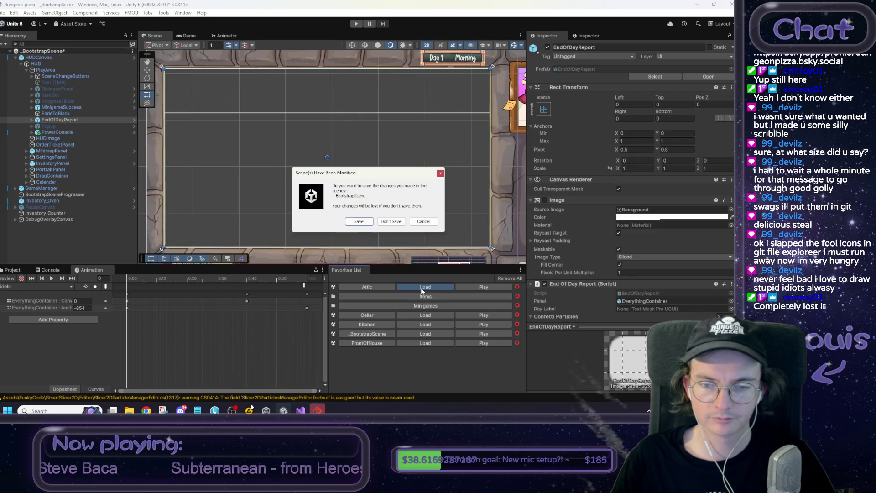
pyautogui.click(358, 224)
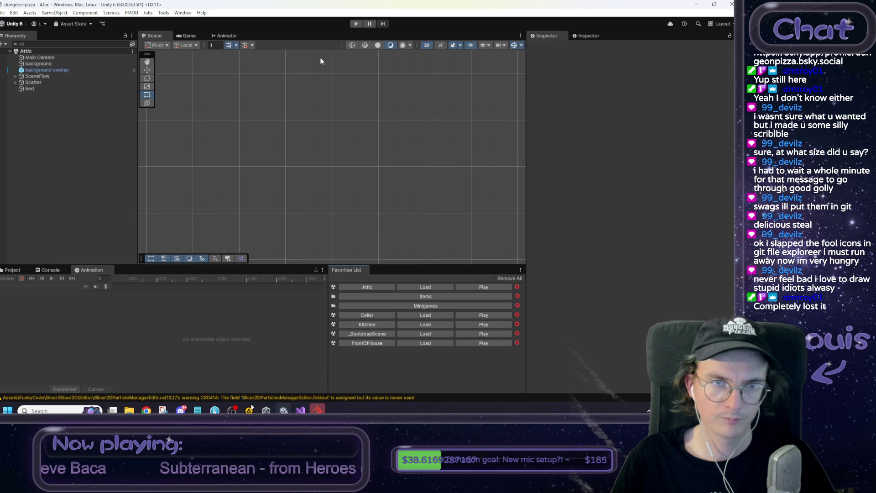
pyautogui.click(355, 23)
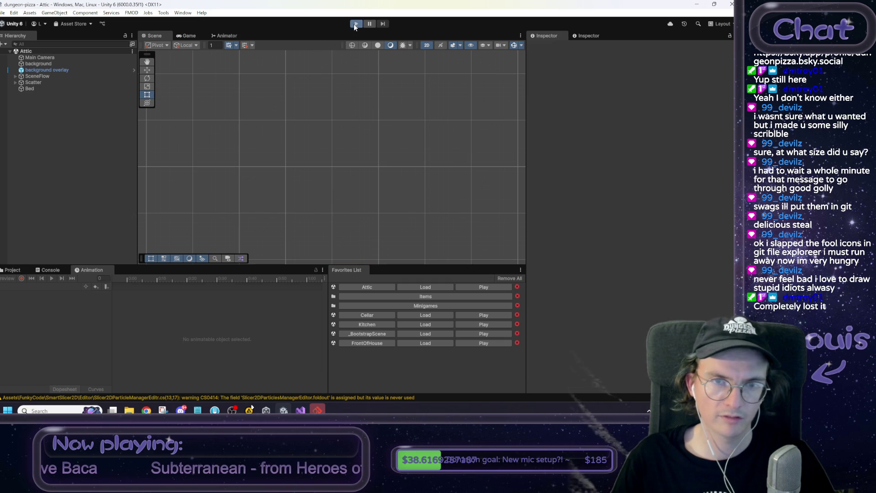